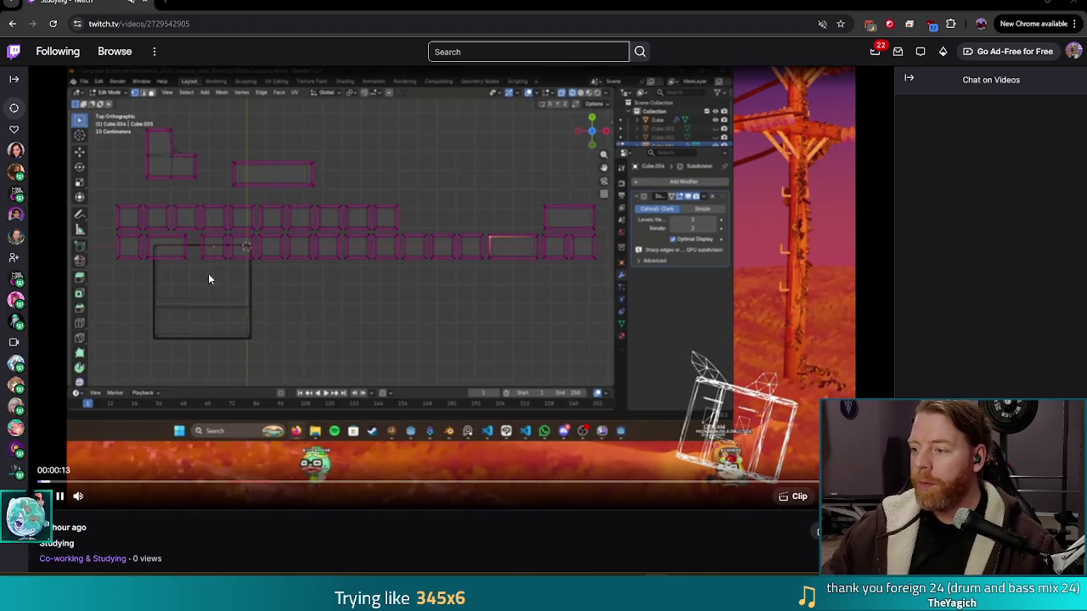
Skip the Studying recording ahead to about 48 minutes, where the Blender computer model appears.
left_click(99, 484)
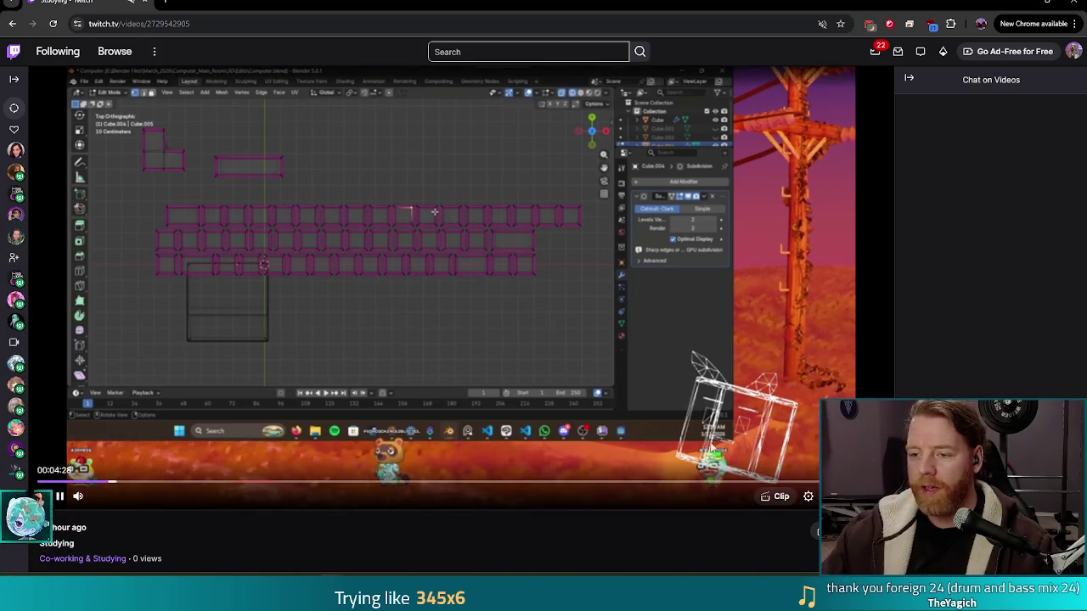
left_click(817, 481)
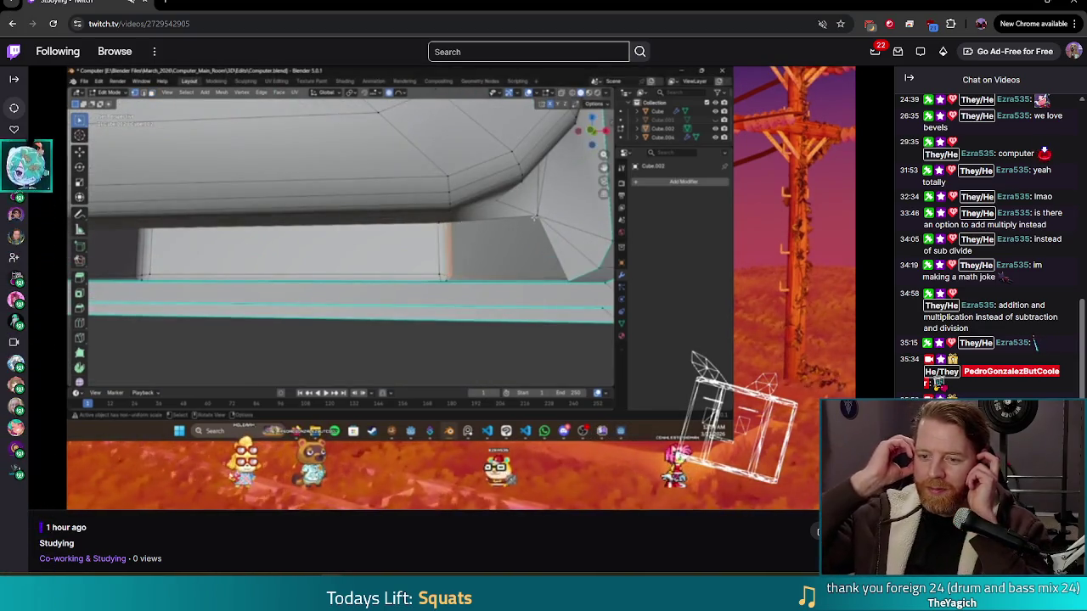
Watch the rest of the recording as bevelled edge loops are added around the monitor bezel.
mouse_move(473, 325)
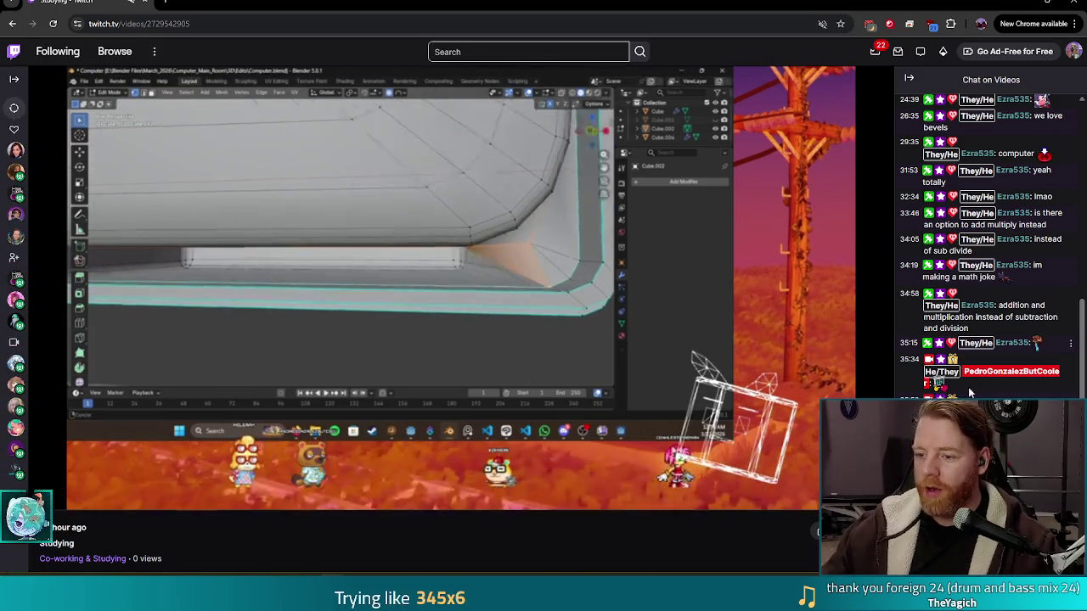
mouse_move(764, 302)
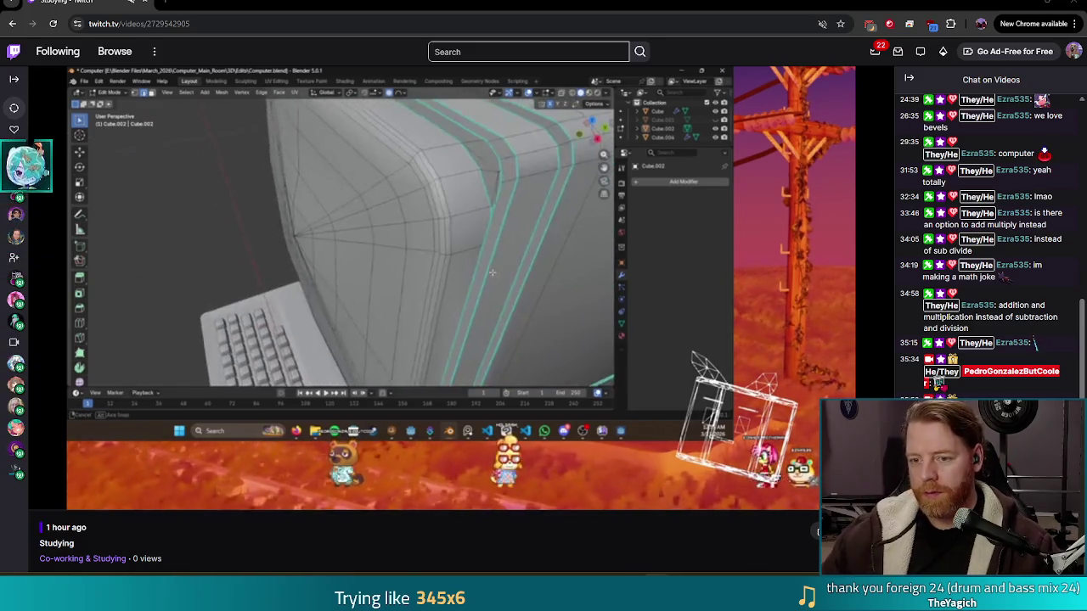
mouse_move(420, 281)
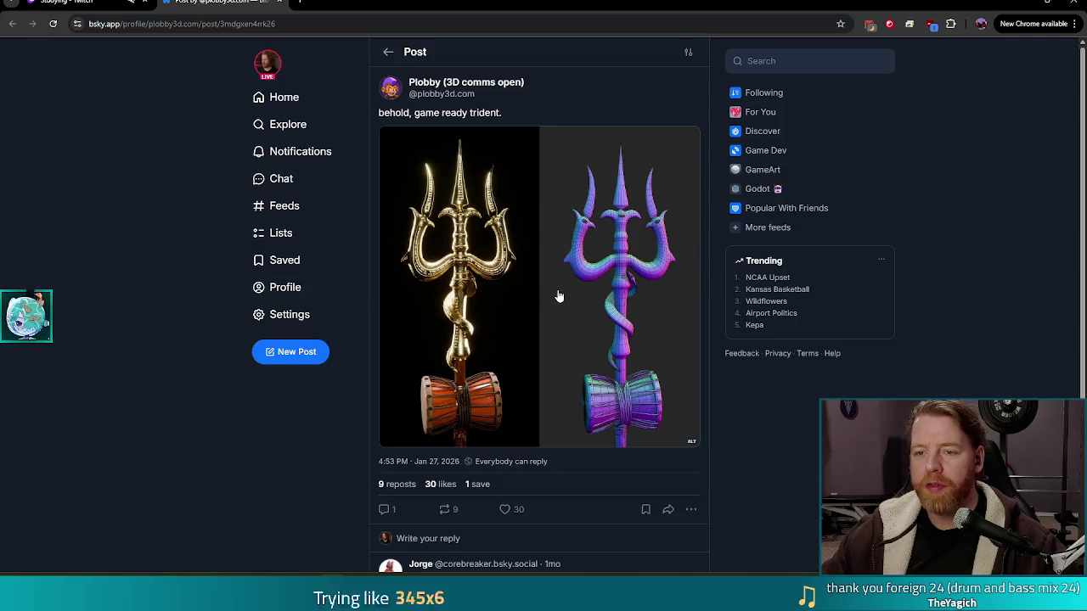
View the trident image at full size, then close it back to the post.
mouse_move(390, 89)
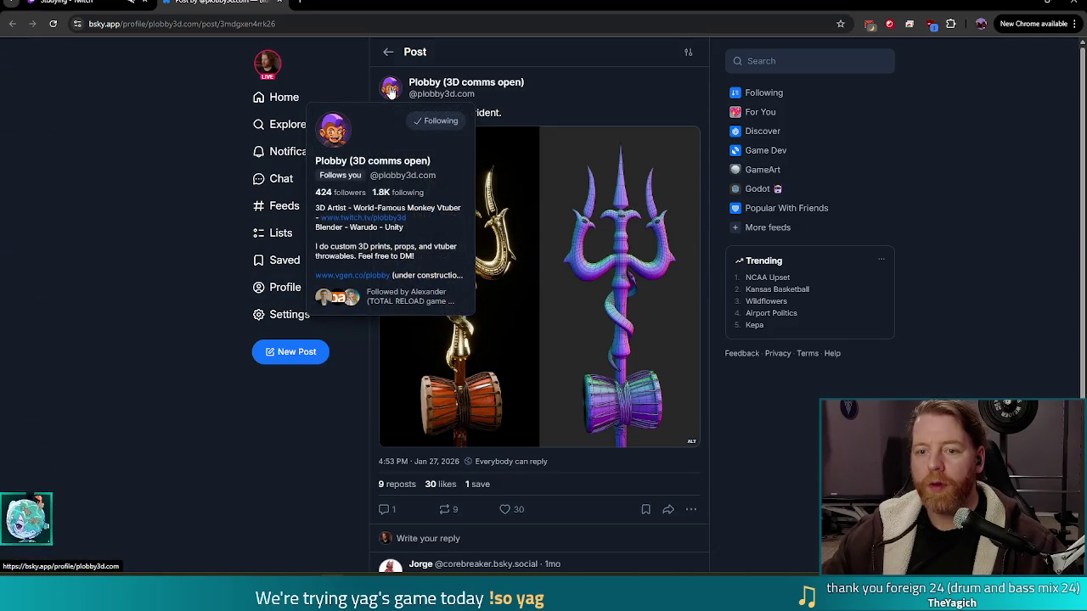
left_click(495, 276)
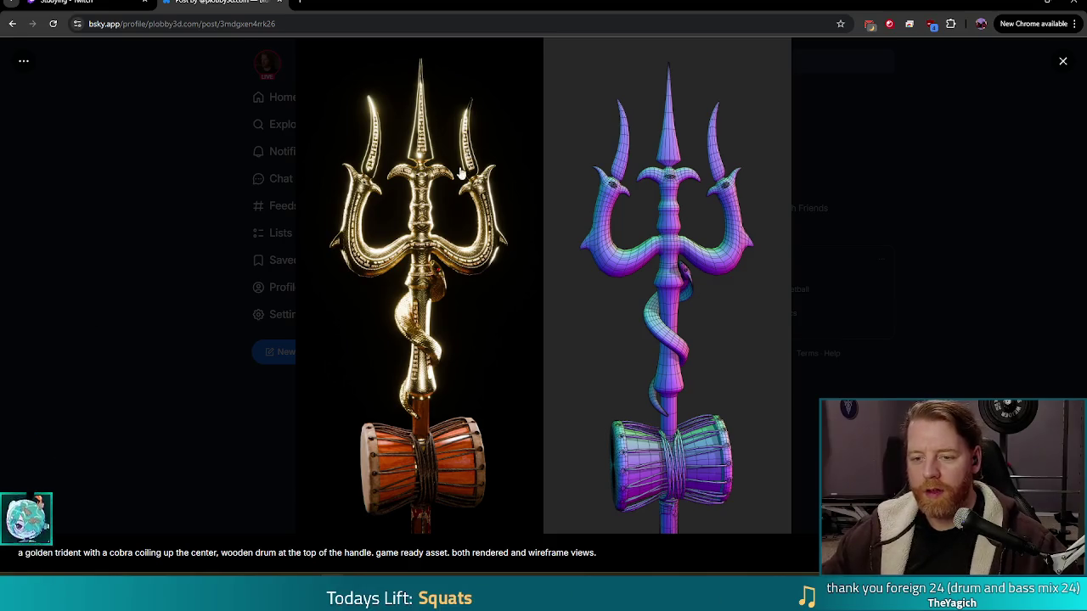
left_click(118, 360)
Repost the trident post and reopen its image at full size.
left_click(446, 511)
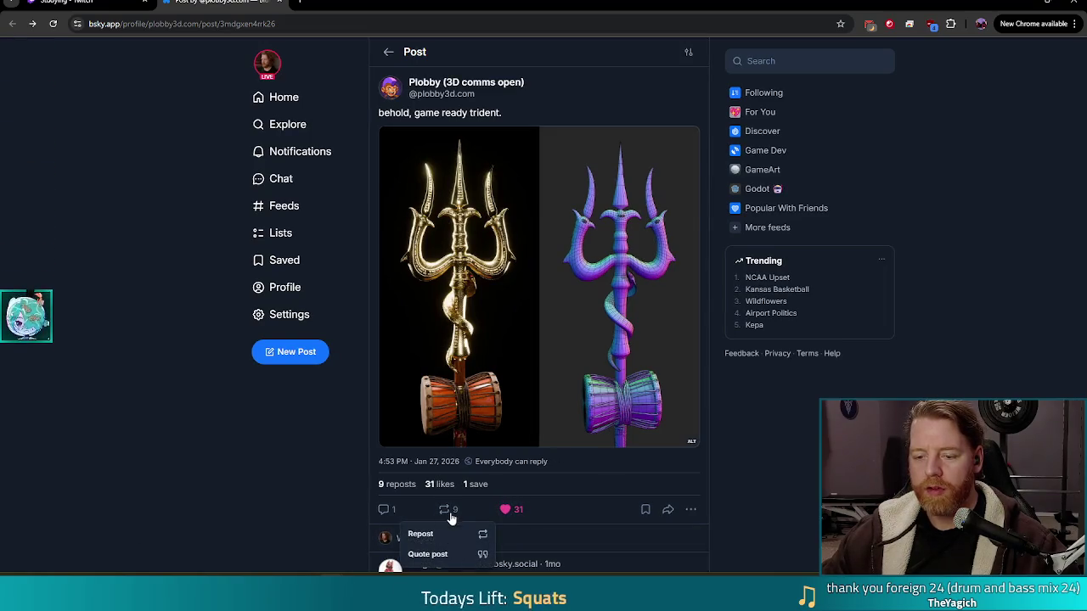
left_click(476, 533)
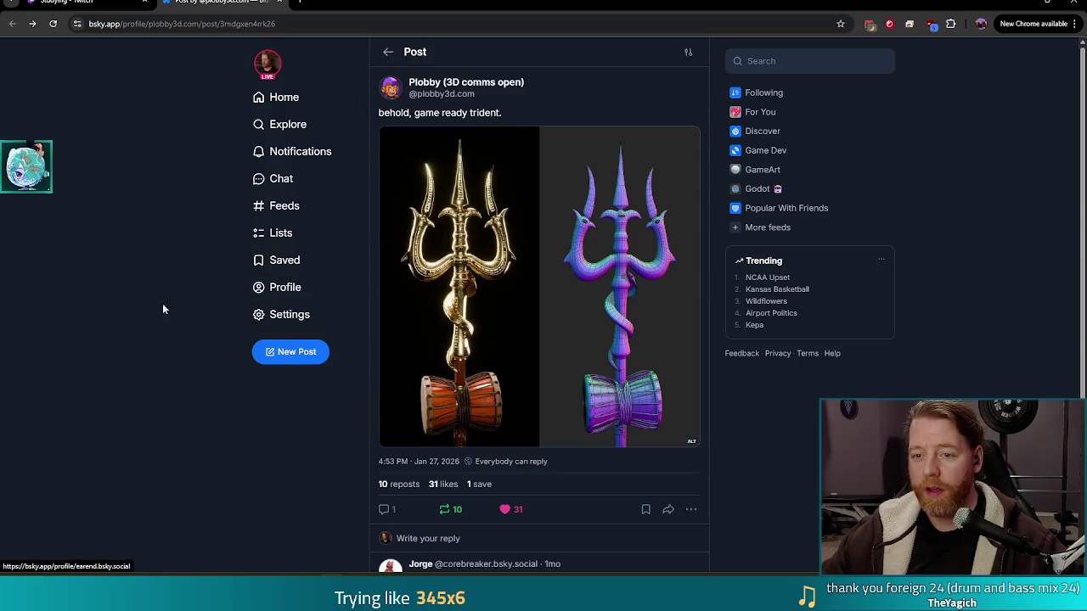
left_click(475, 322)
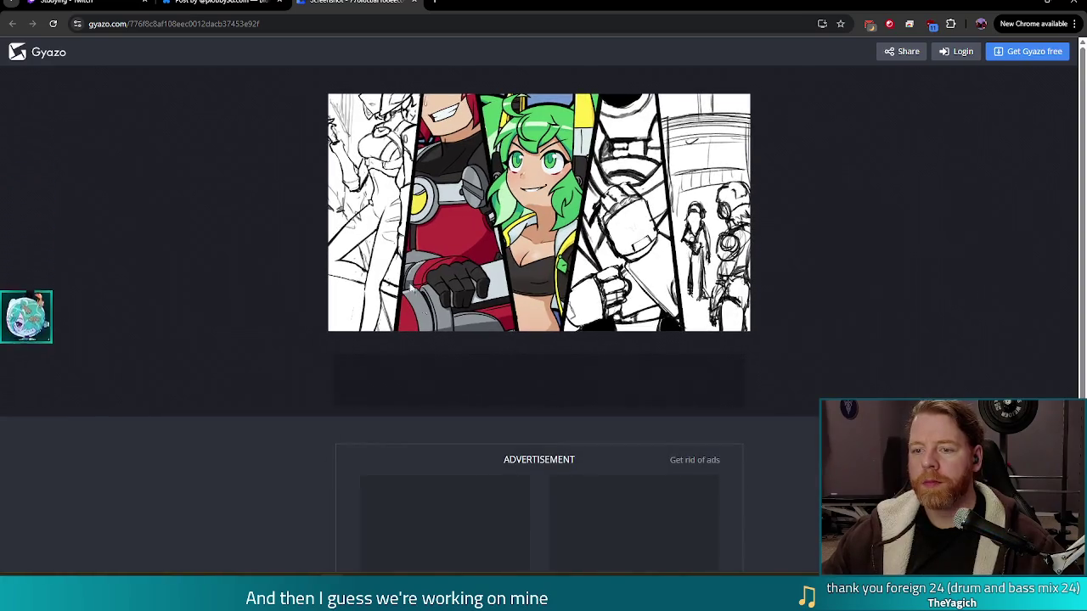
Enlarge the Gyazo comic-style illustration to full width.
left_click(450, 135)
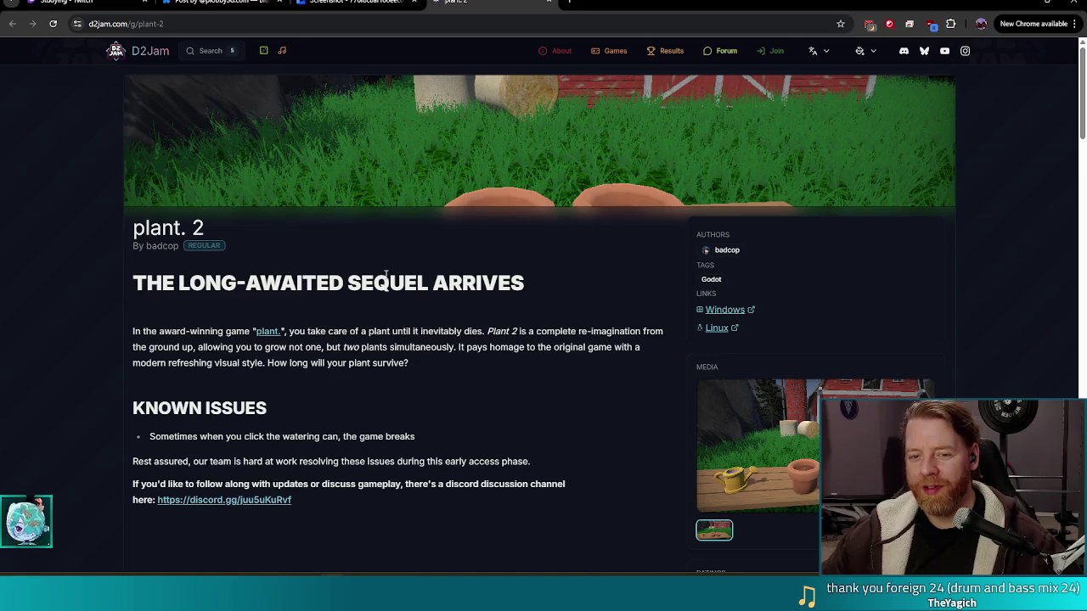
Enlarge the plant. 2 screenshot showing two clay pots, a watering can and a red barn.
scroll(401, 350, "down", 1)
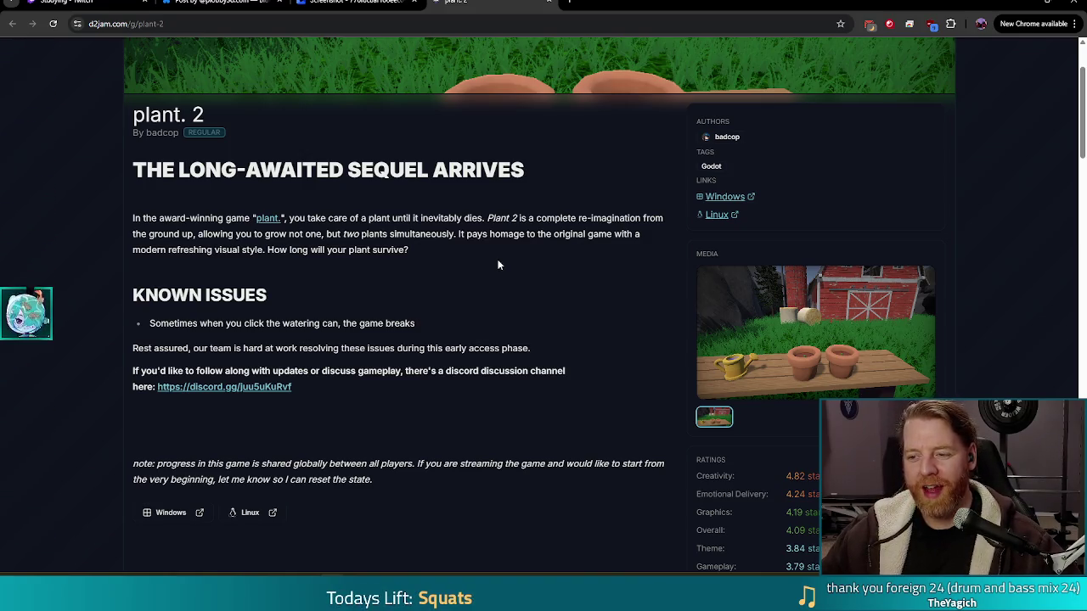
left_click(786, 335)
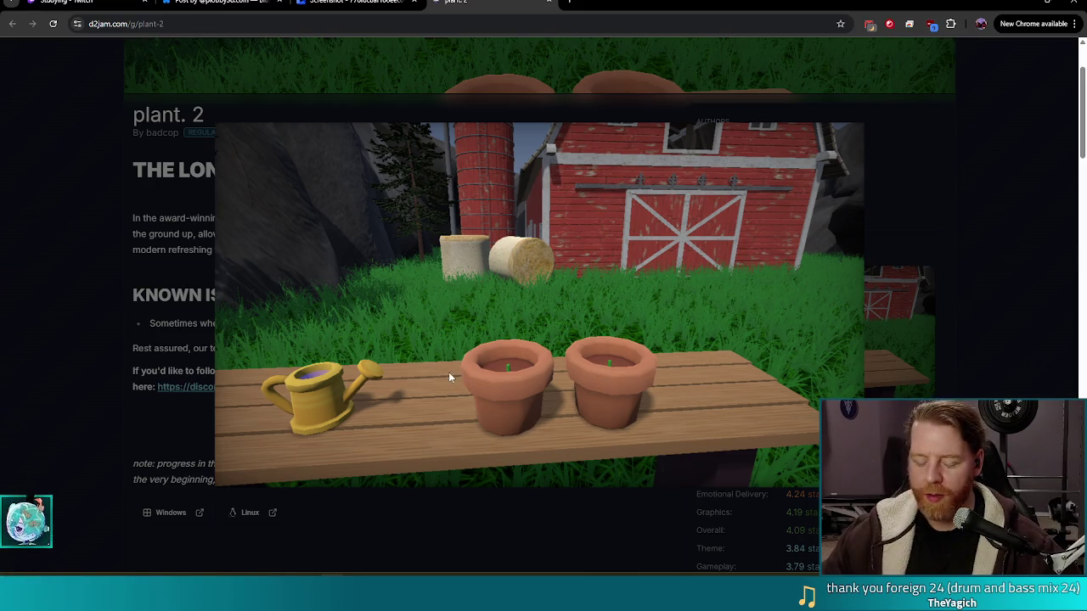
Close the enlarged screenshot and move down to the plant. 2 comment section.
left_click(134, 270)
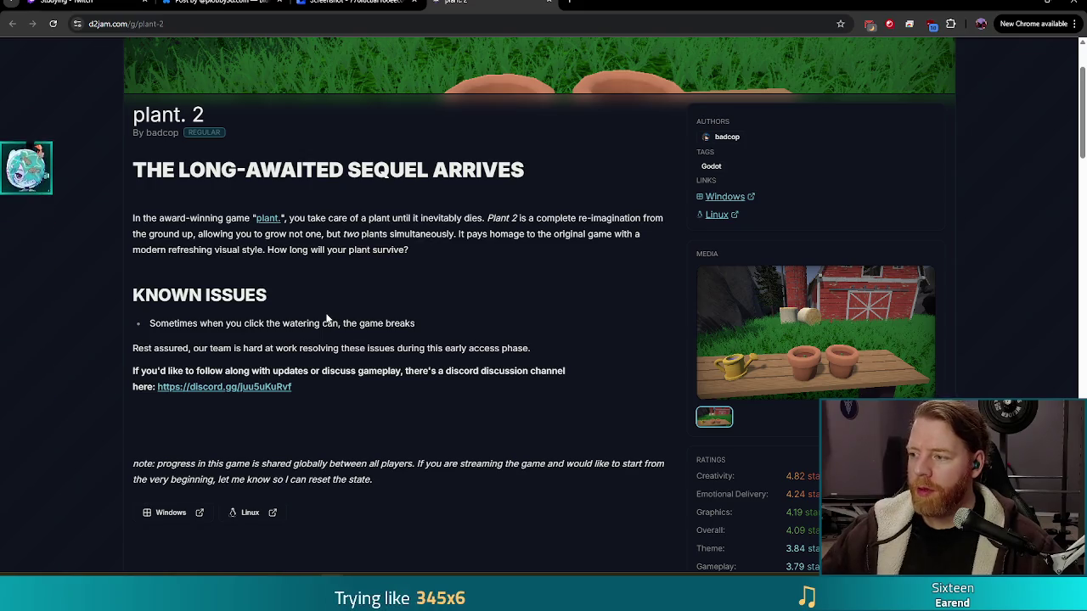
scroll(326, 318, "down", 10)
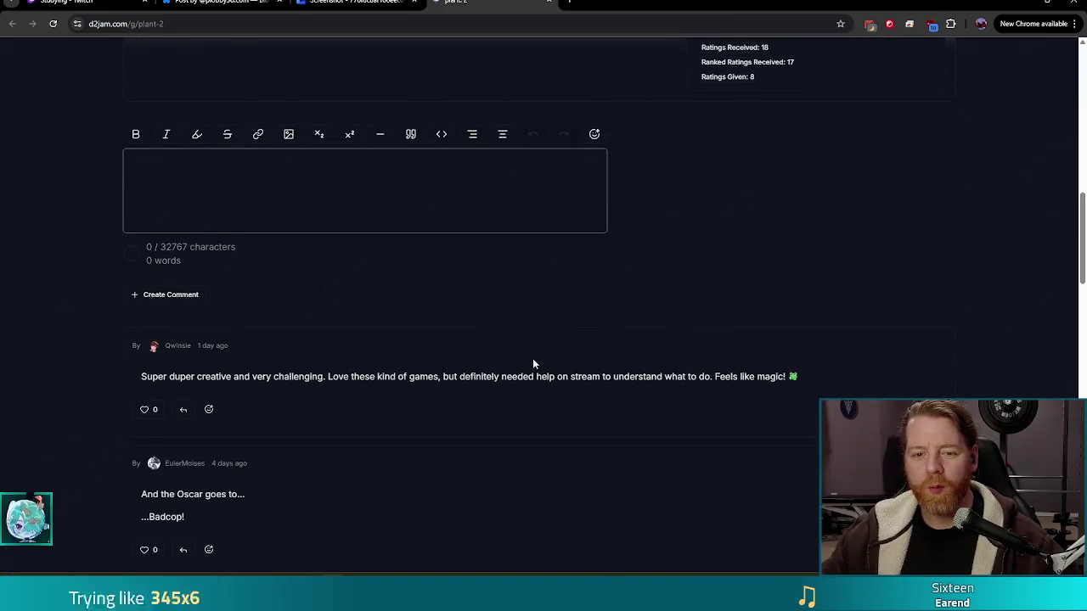
Read down the plant. 2 comments to the developer's reply about the websocket ARG server.
scroll(533, 358, "down", 5)
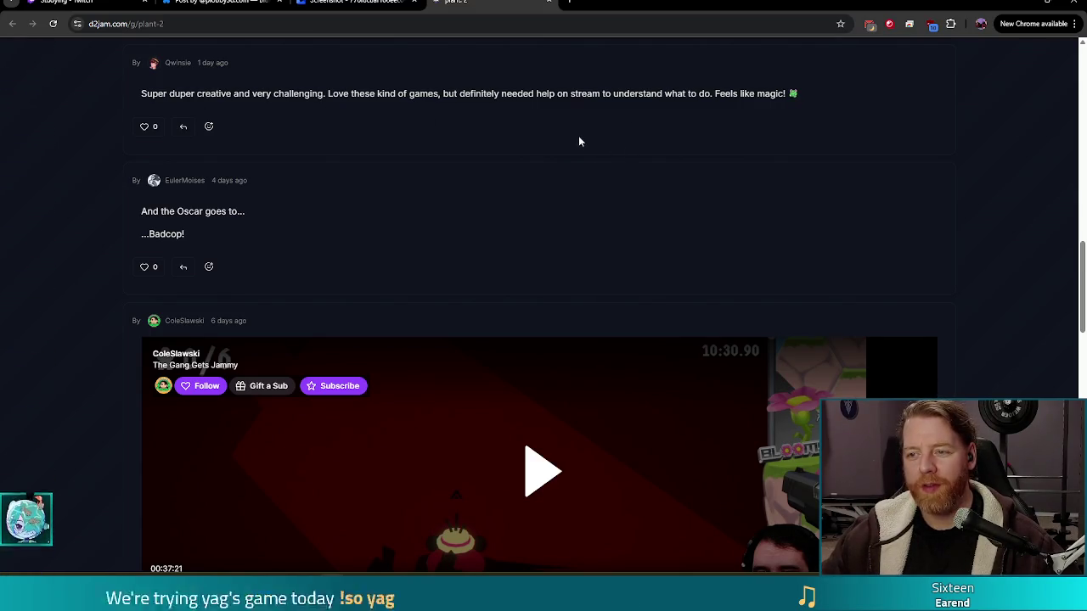
scroll(183, 188, "down", 1)
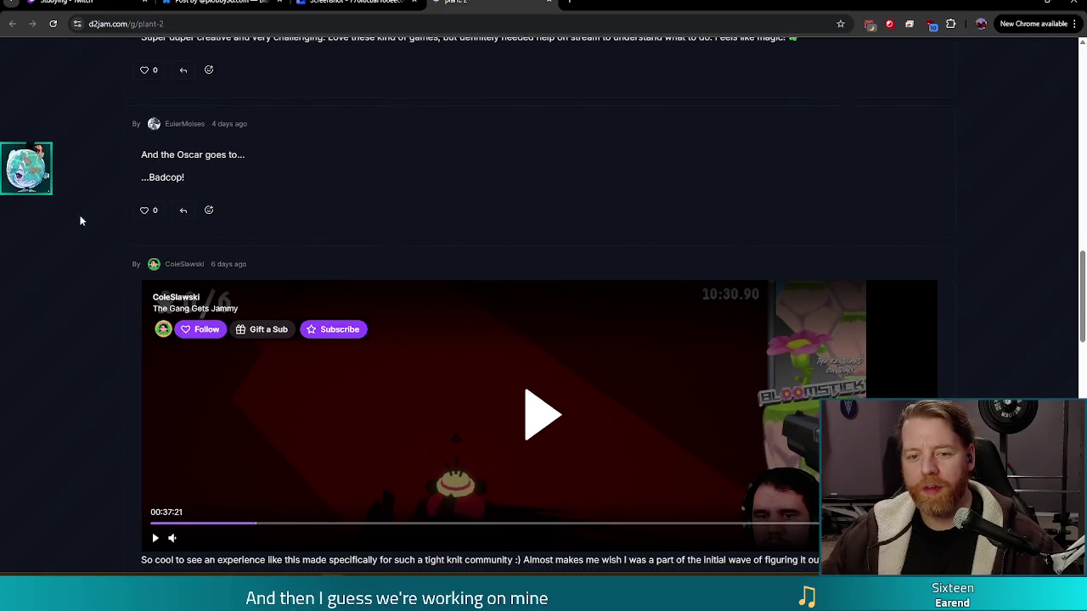
scroll(80, 222, "down", 3)
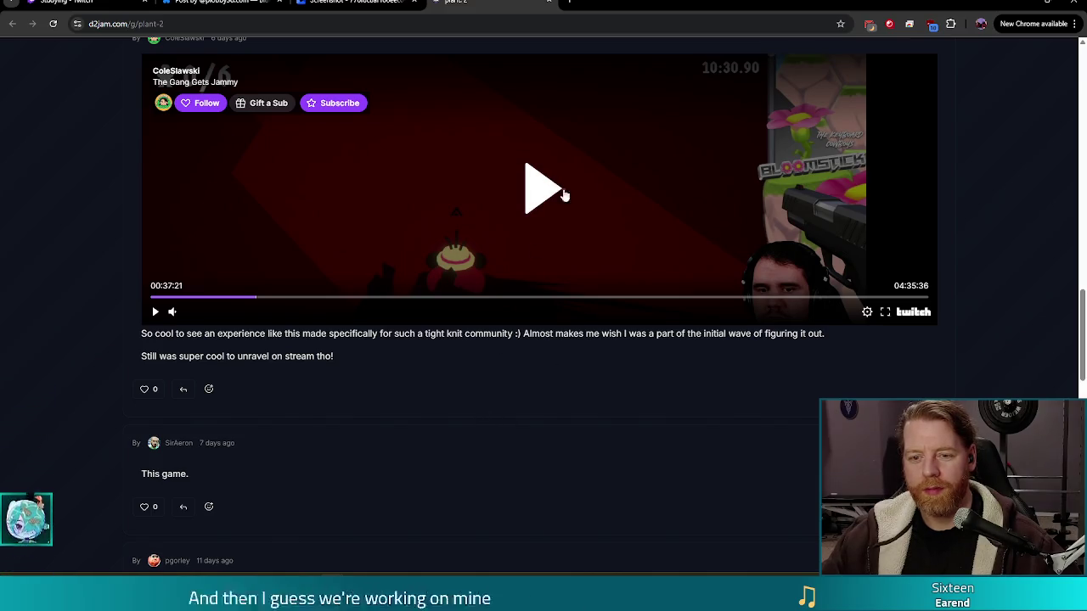
scroll(538, 341, "down", 2)
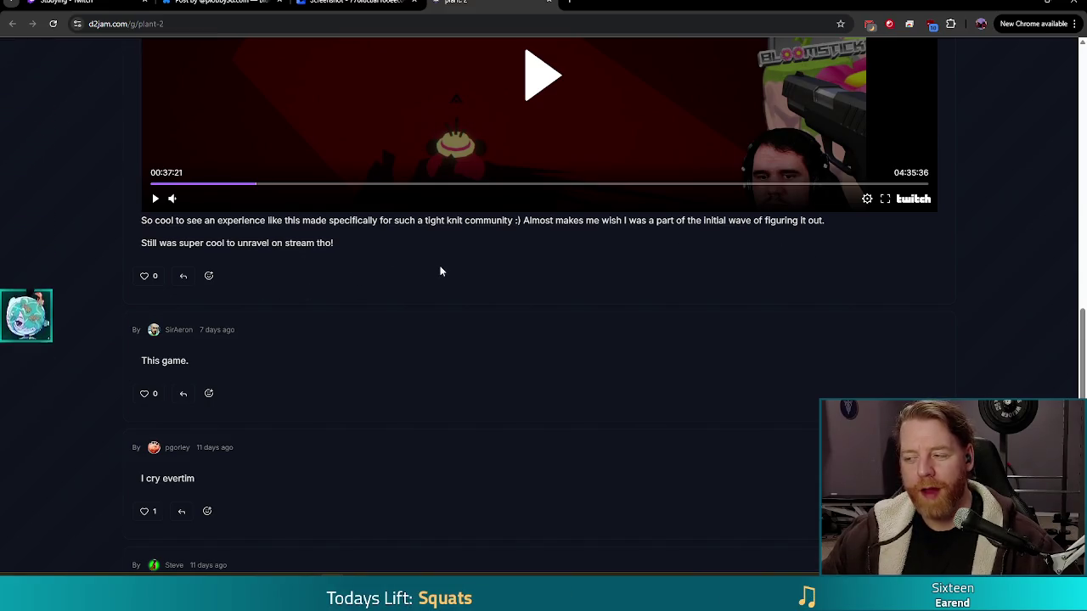
scroll(416, 270, "down", 5)
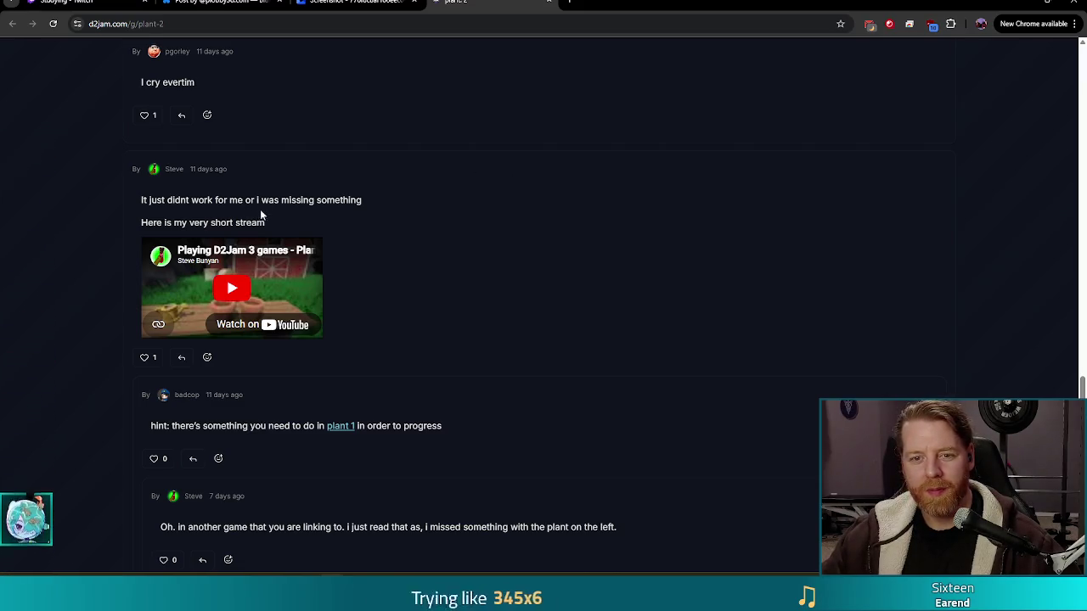
scroll(403, 198, "down", 2)
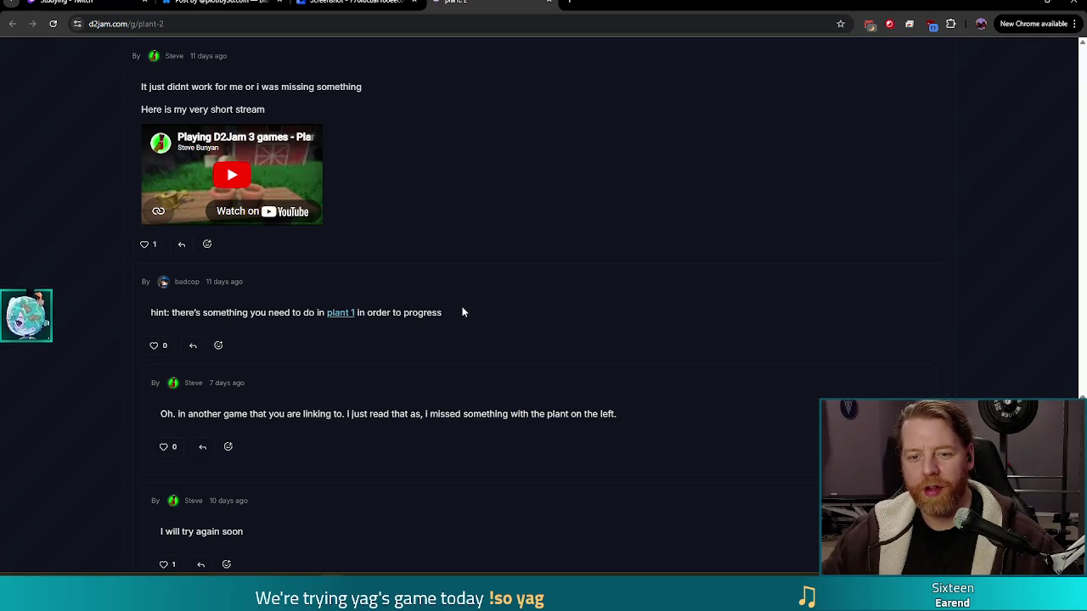
scroll(480, 306, "down", 1)
scroll(284, 226, "down", 1)
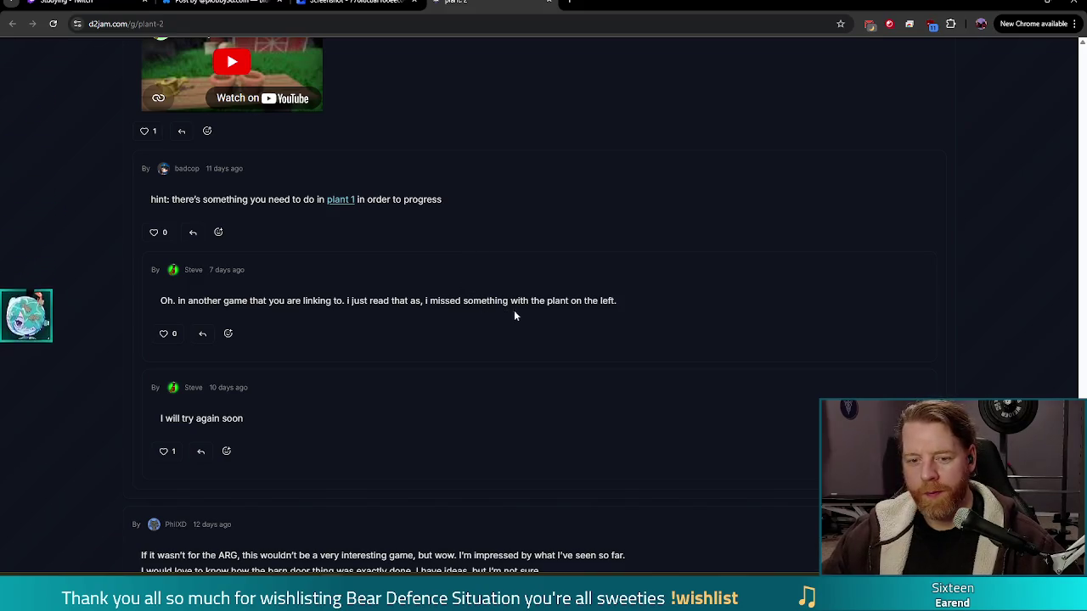
scroll(525, 297, "down", 4)
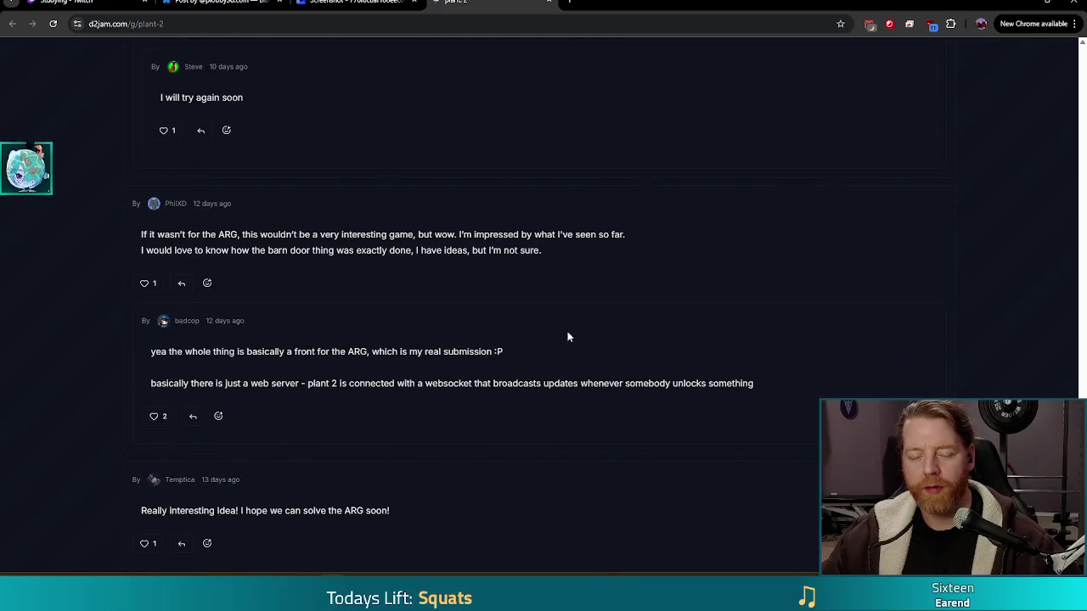
scroll(356, 280, "up", 1)
Highlight the developer's two-line ARG reply, deselect it, and return up to the Twitch-embed comment.
scroll(344, 301, "down", 1)
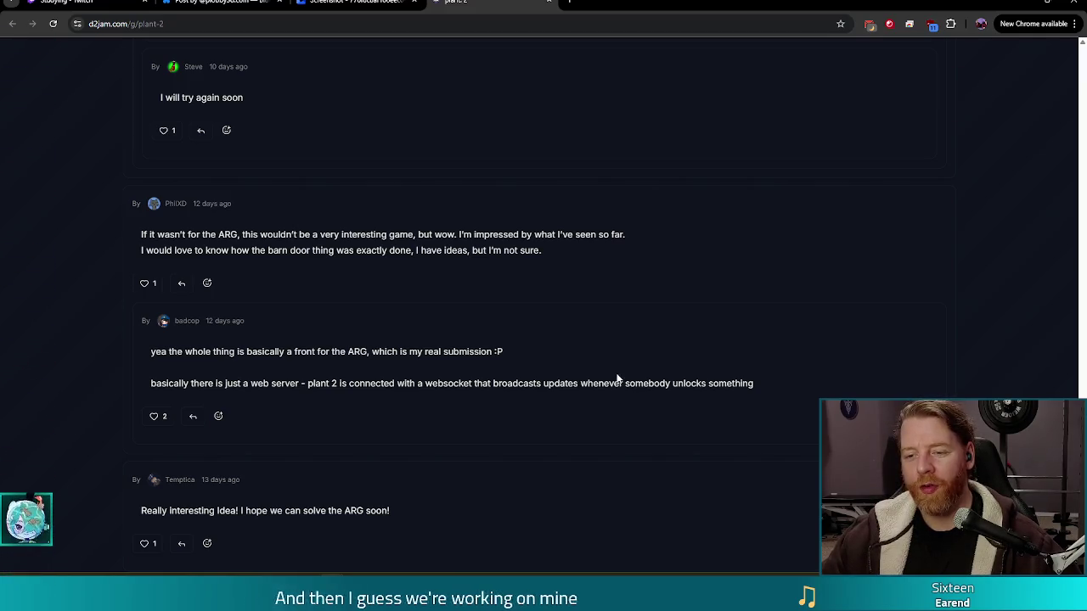
triple_click(748, 387)
left_click(770, 404)
left_click_drag(771, 404, 784, 311)
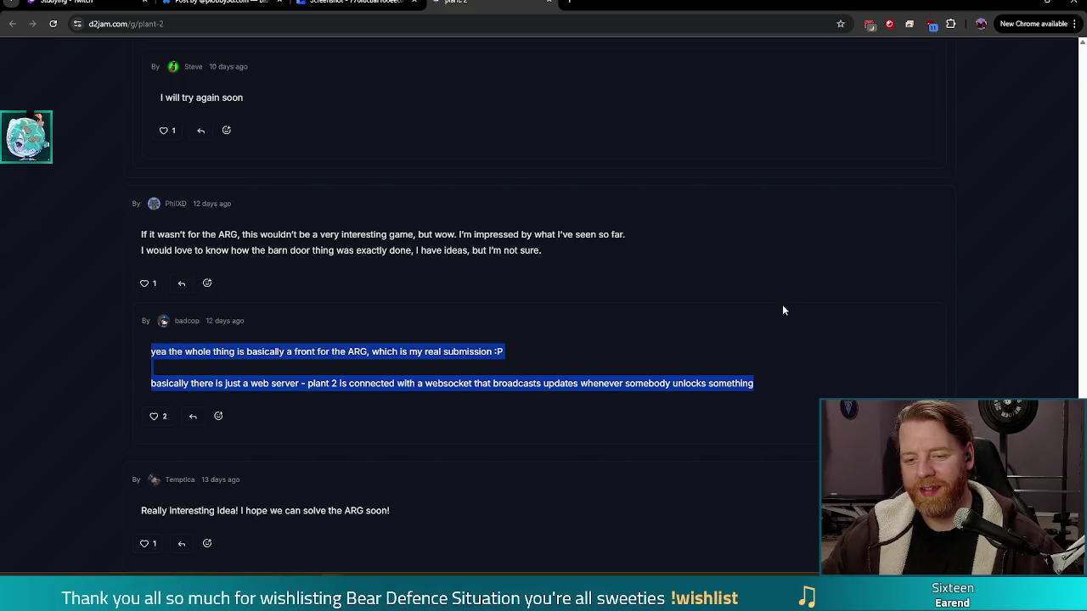
left_click(779, 386)
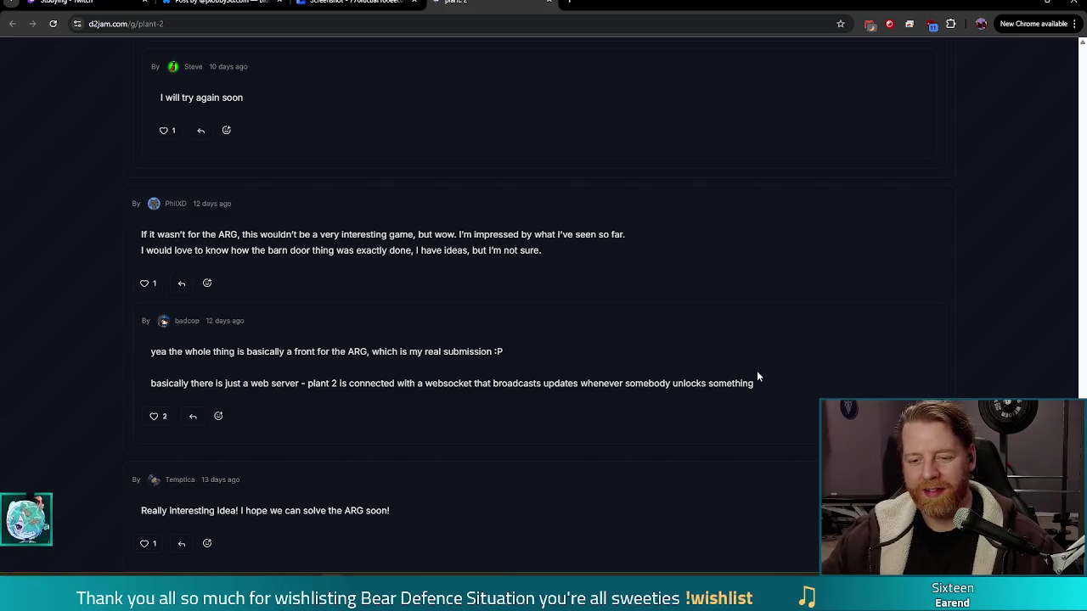
scroll(756, 370, "up", 8)
scroll(767, 370, "up", 10)
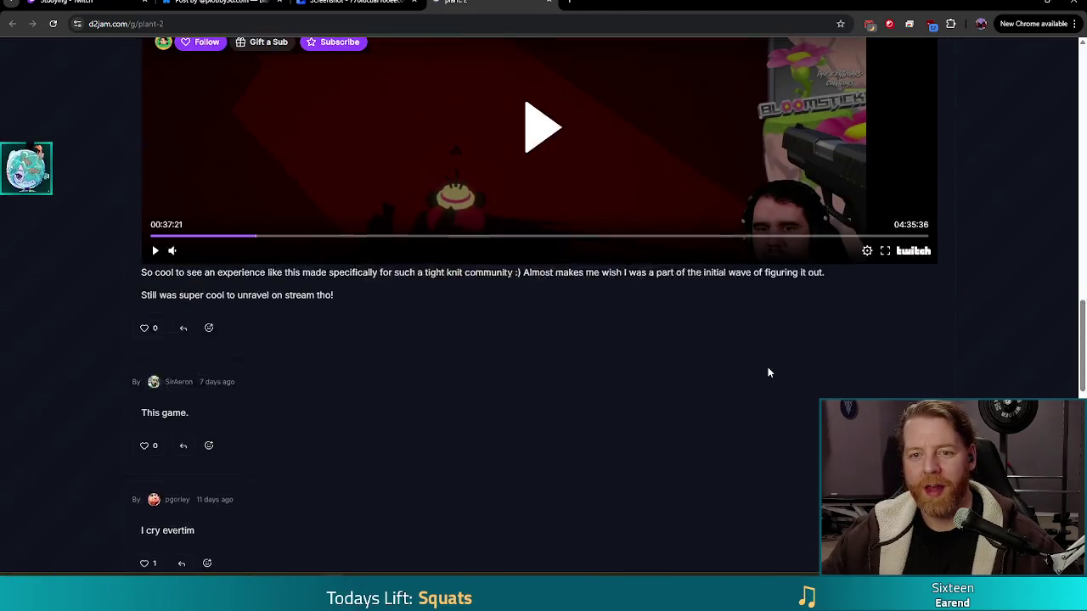
Browse the plant. 2 comments, return toward the top, and close the plant. 2 tab.
scroll(767, 412, "up", 10)
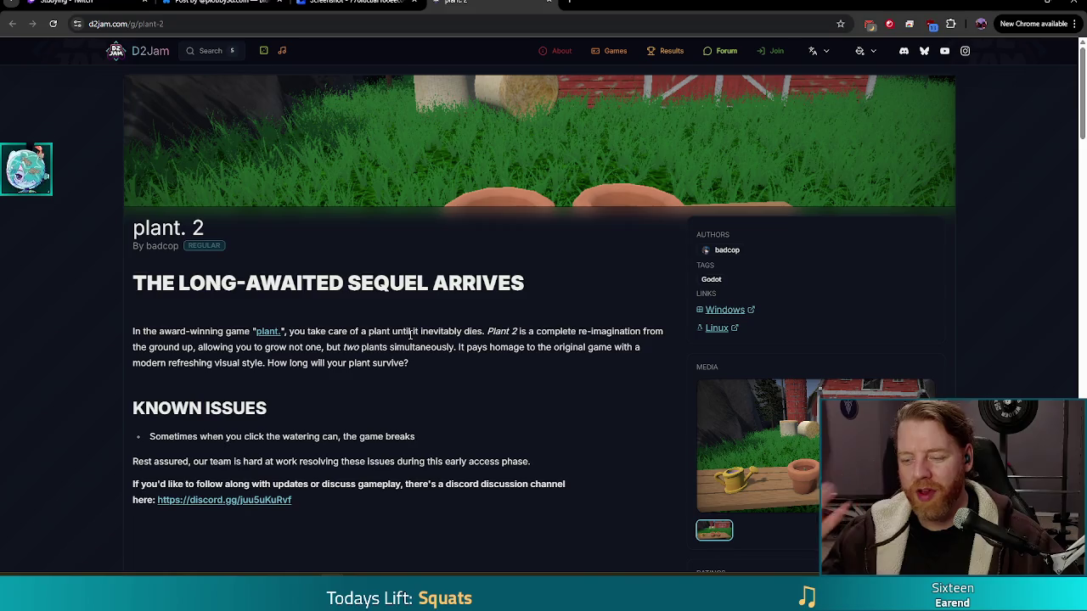
scroll(466, 353, "down", 2)
scroll(464, 353, "down", 2)
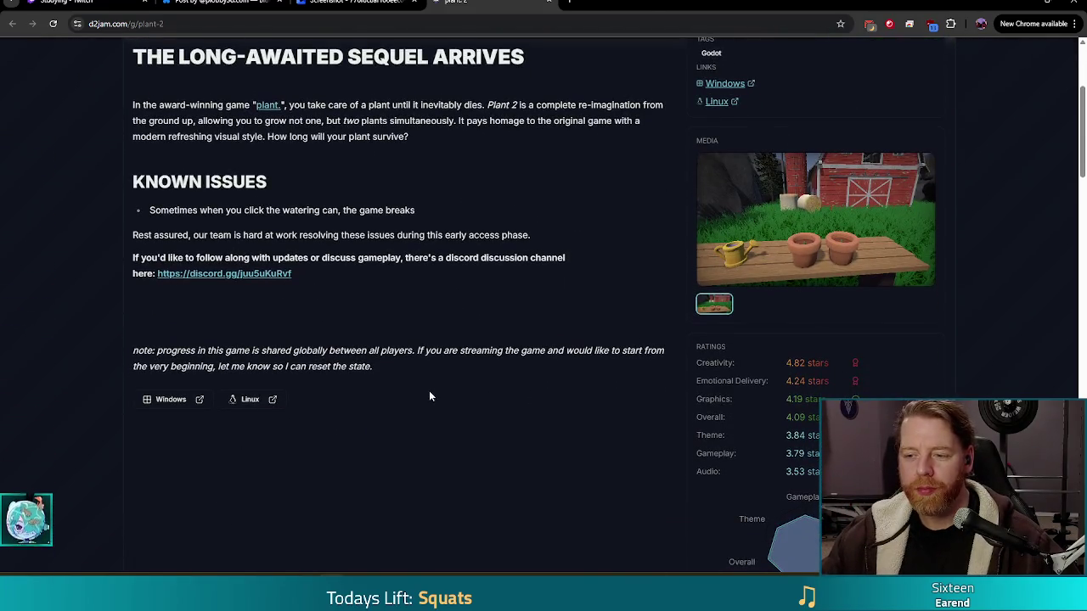
scroll(429, 397, "down", 3)
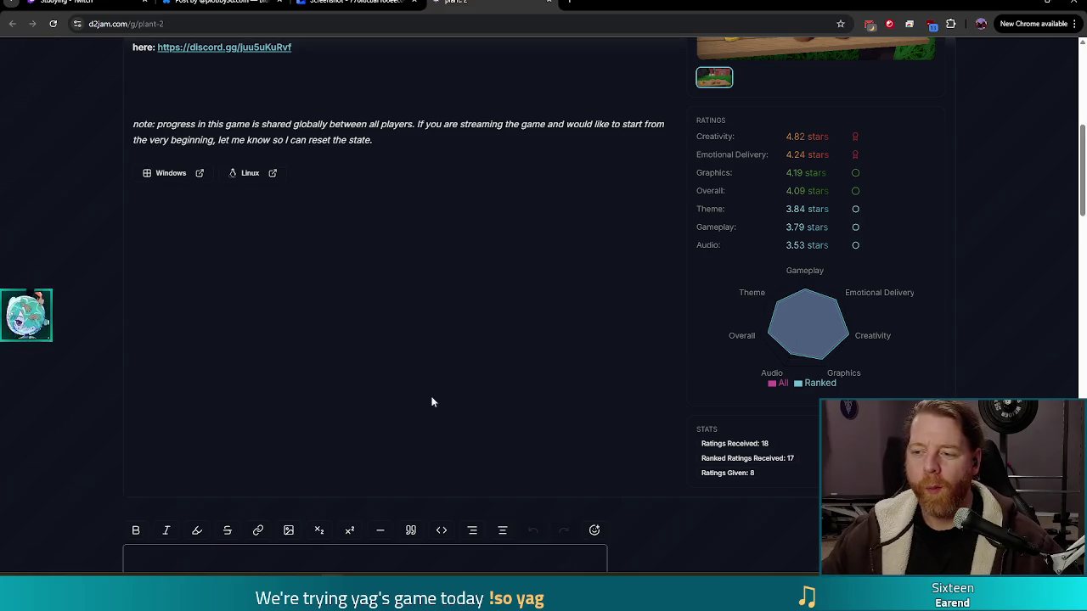
scroll(491, 309, "down", 2)
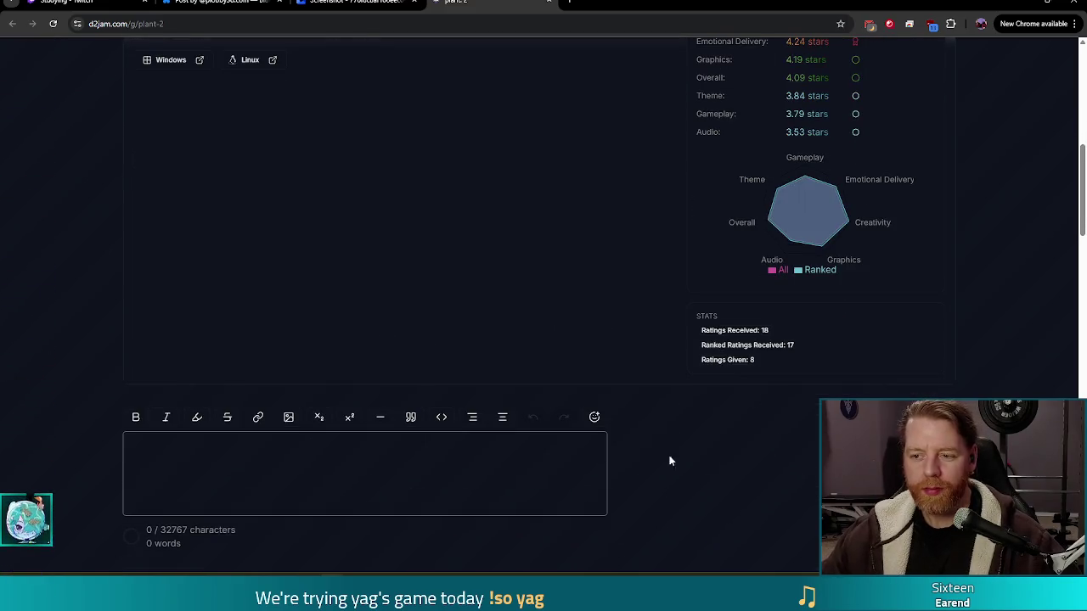
scroll(599, 293, "down", 1)
scroll(796, 395, "down", 3)
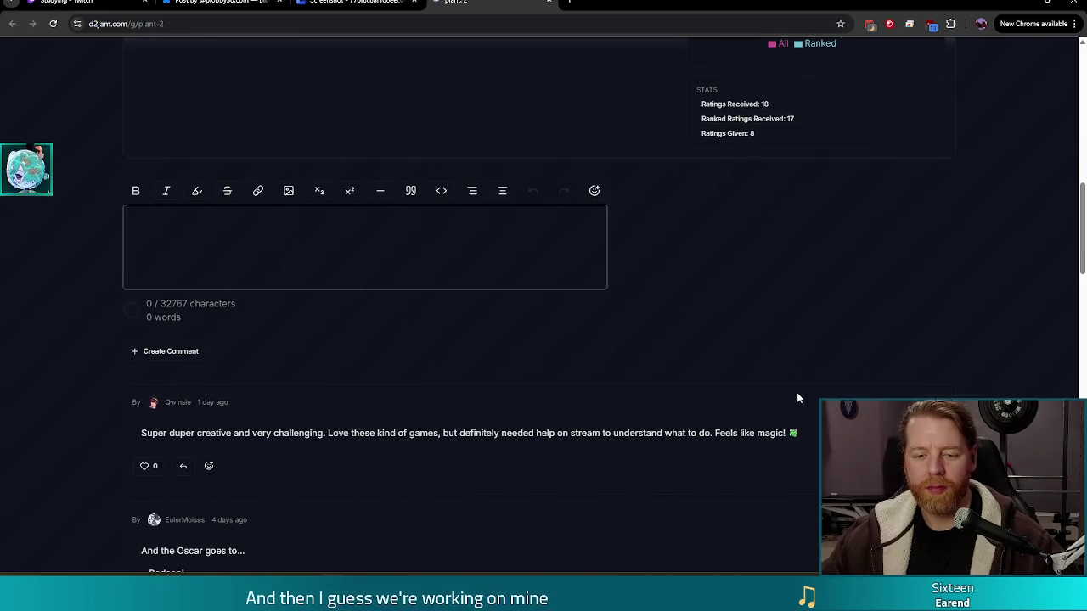
scroll(776, 438, "up", 5)
scroll(511, 336, "up", 5)
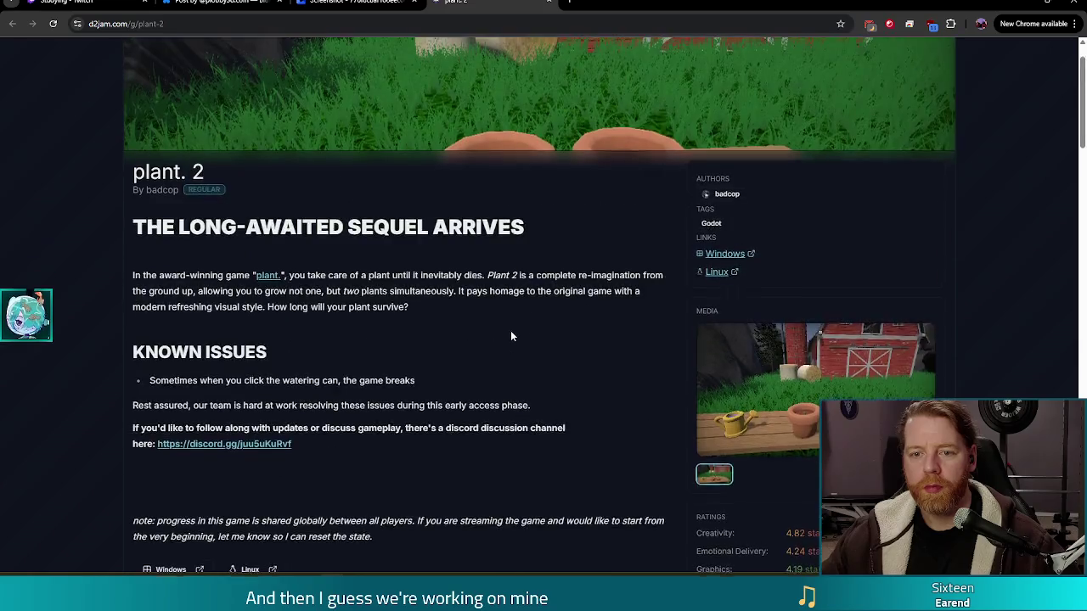
middle_click(483, 4)
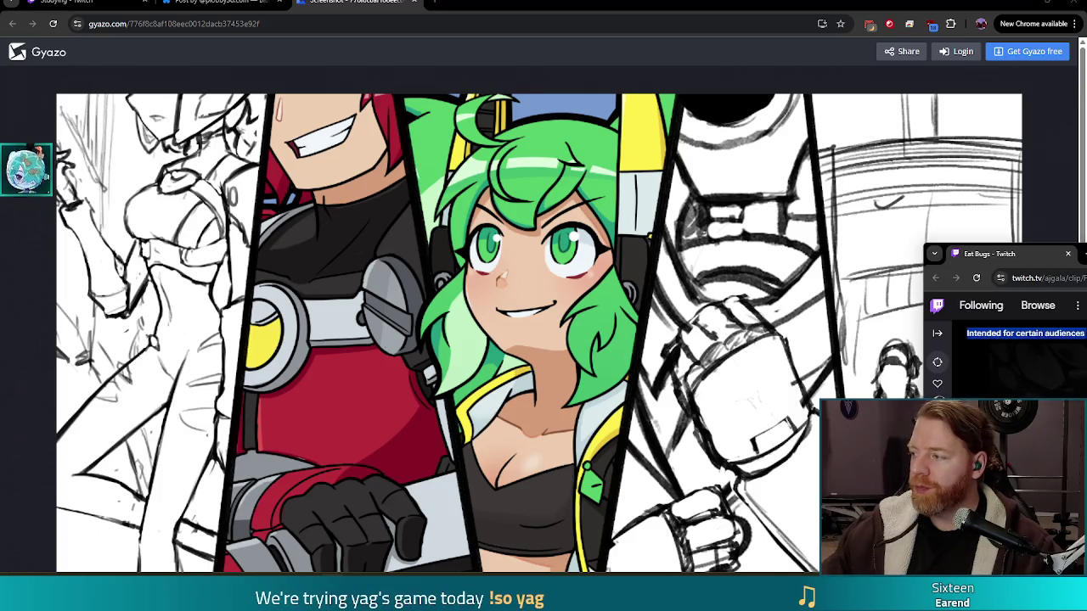
Maximize the Twitch 'Eat Bugs' Cryptmaster clip window to full screen.
key("super+Up")
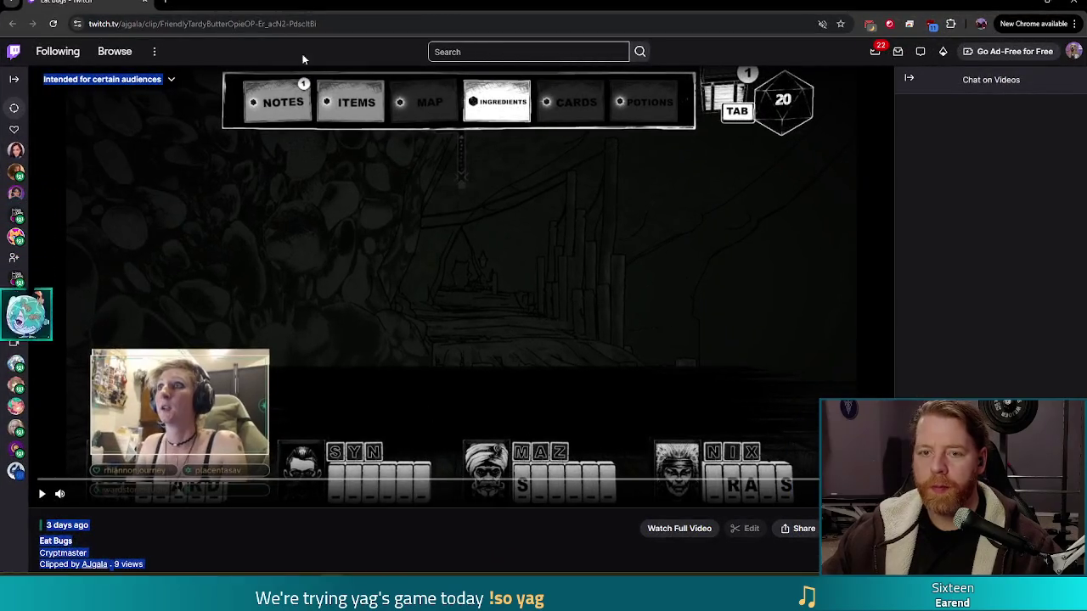
Unmute the Twitch site for the Eat Bugs clip and select the clip's title and details text.
right_click(79, 2)
left_click(165, 136)
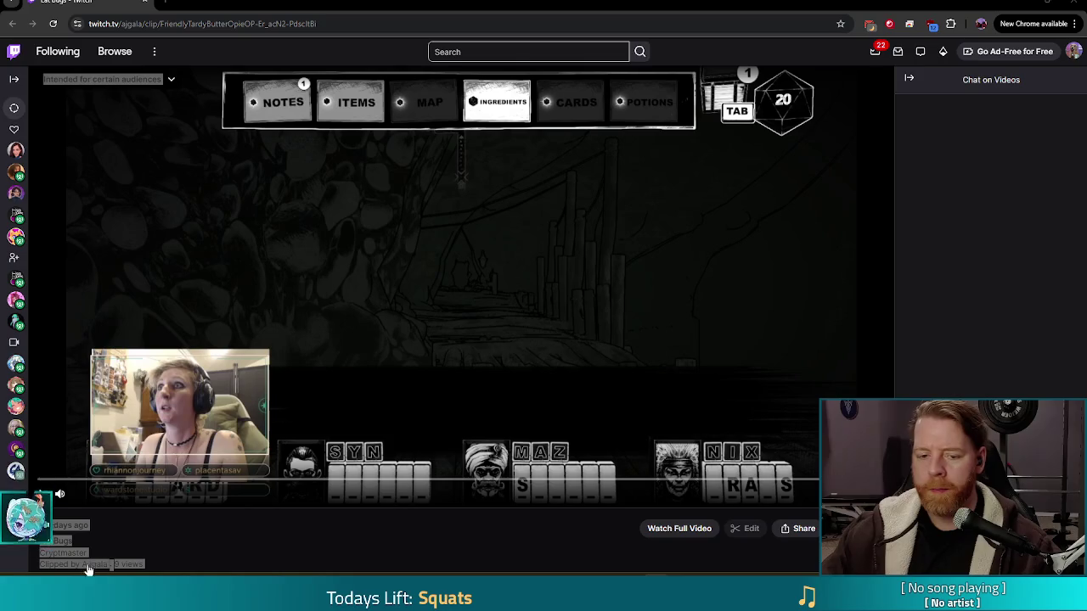
left_click_drag(39, 497, 95, 571)
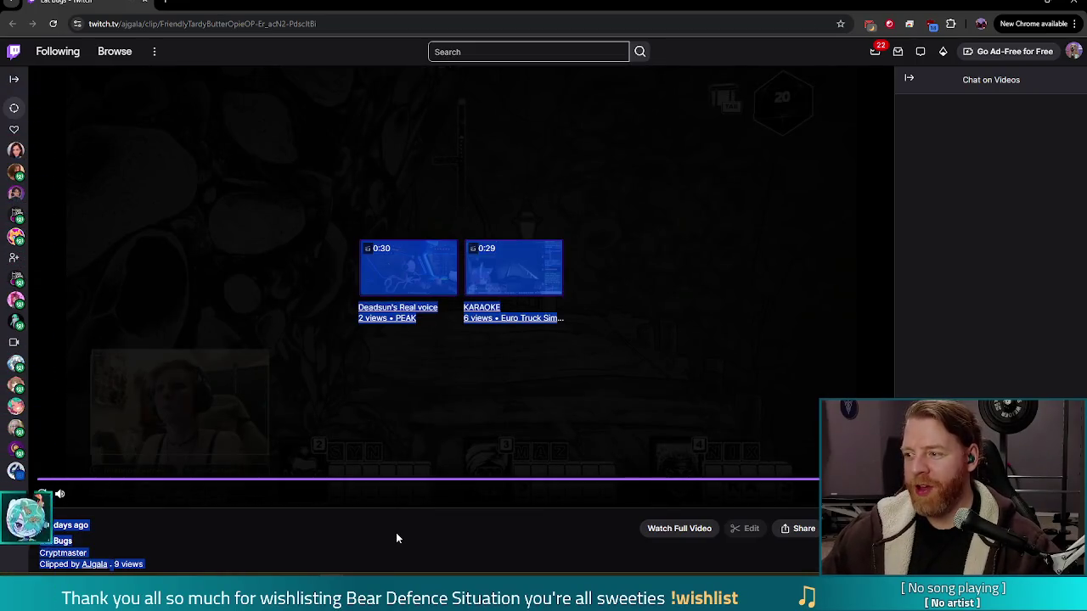
key("alt+Tab")
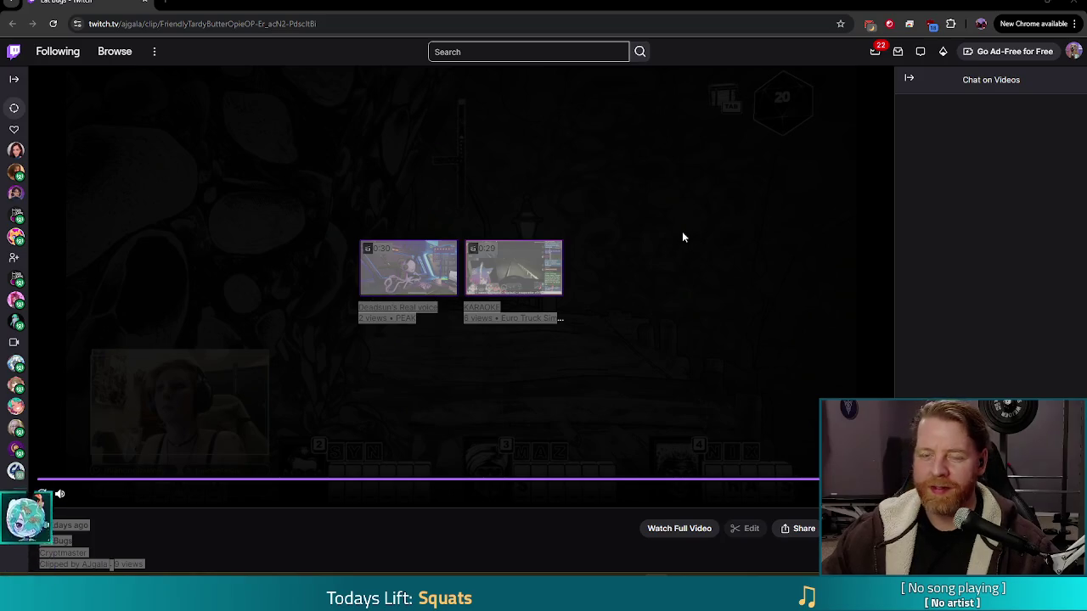
Mute the Twitch site from the clip's tab menu and scroll down the page.
right_click(82, 3)
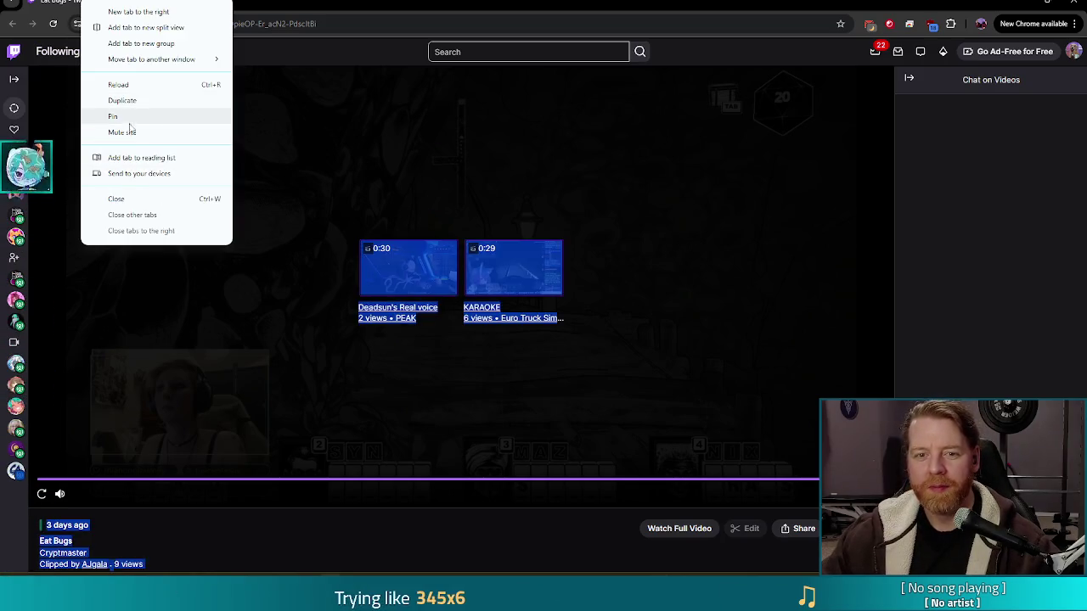
left_click(137, 133)
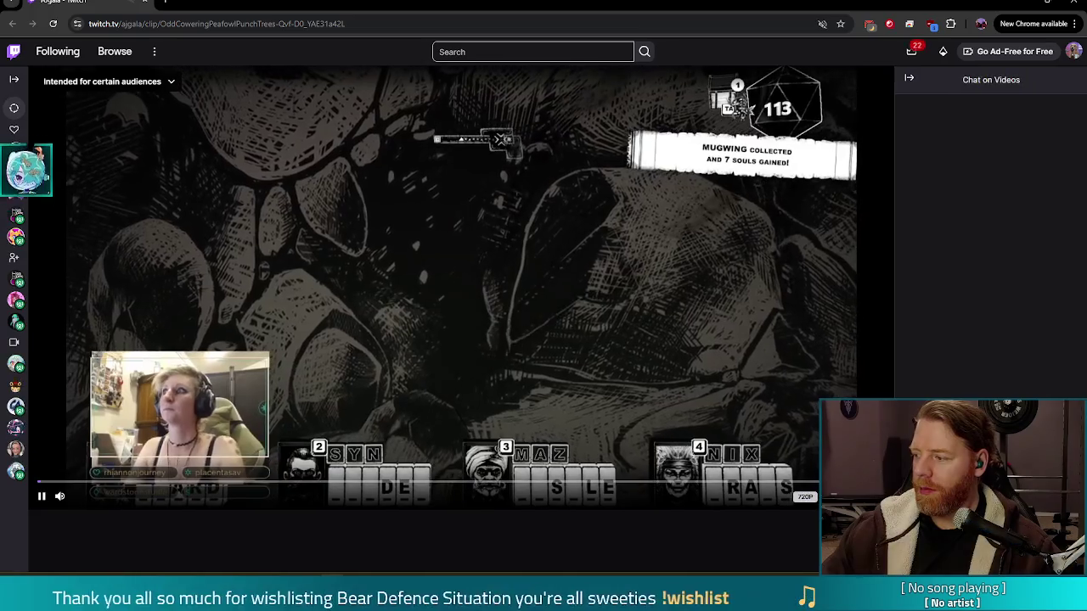
scroll(149, 285, "down", 3)
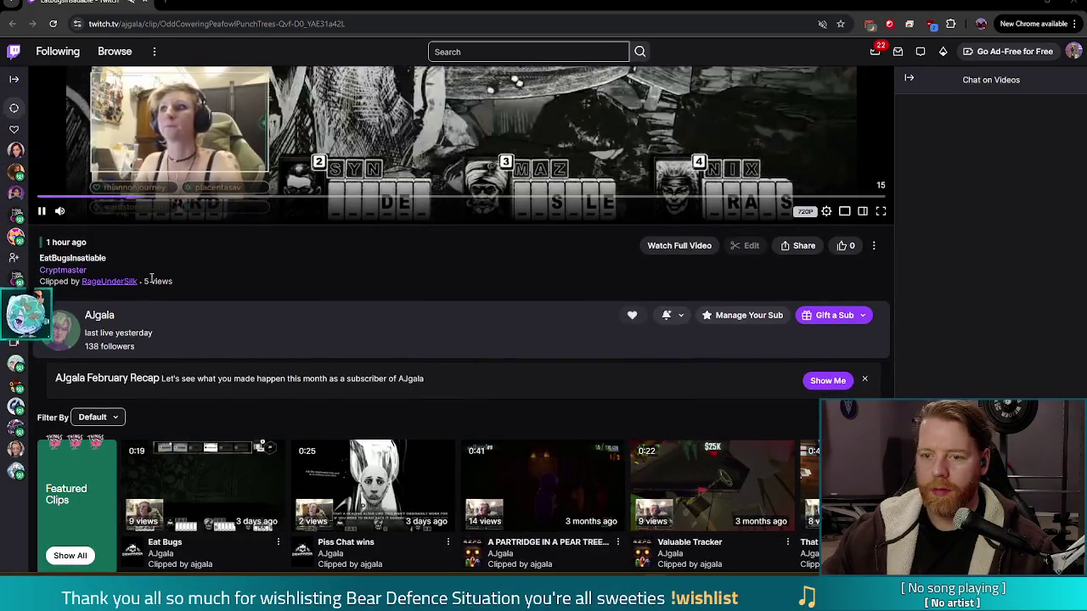
Pause the EatBugsInsatiable clip, unmute the Twitch site, and resume playback with sound.
scroll(148, 284, "up", 3)
left_click(40, 496)
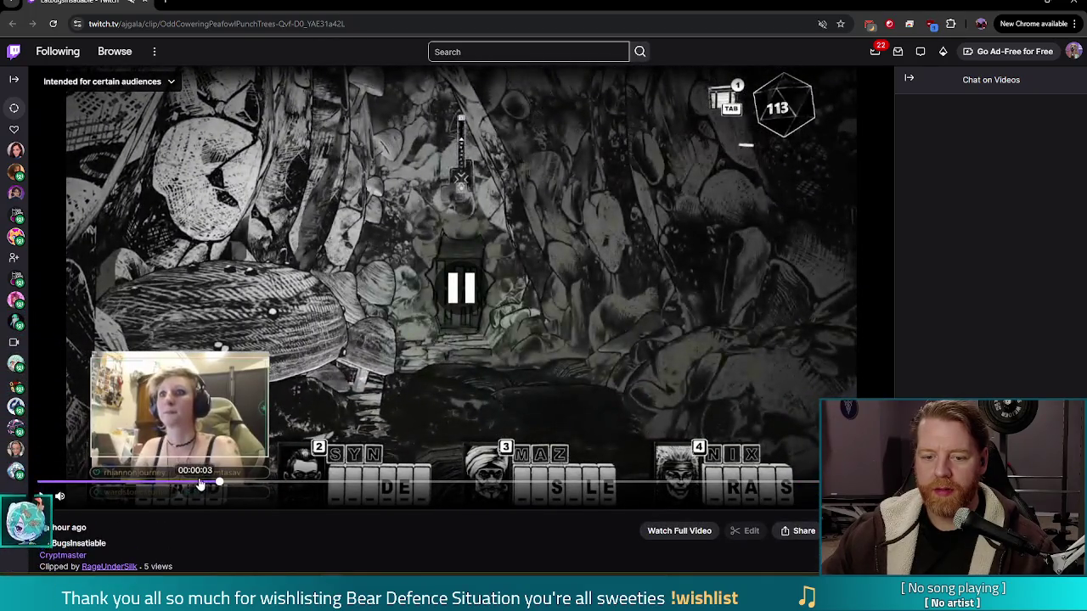
left_click(197, 484)
right_click(76, 2)
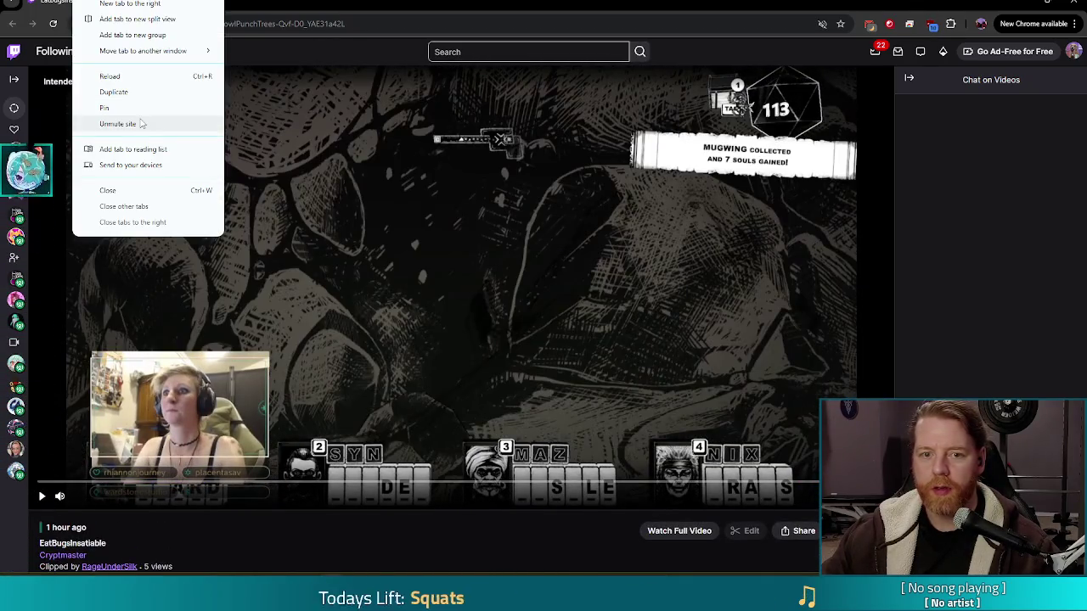
left_click(141, 124)
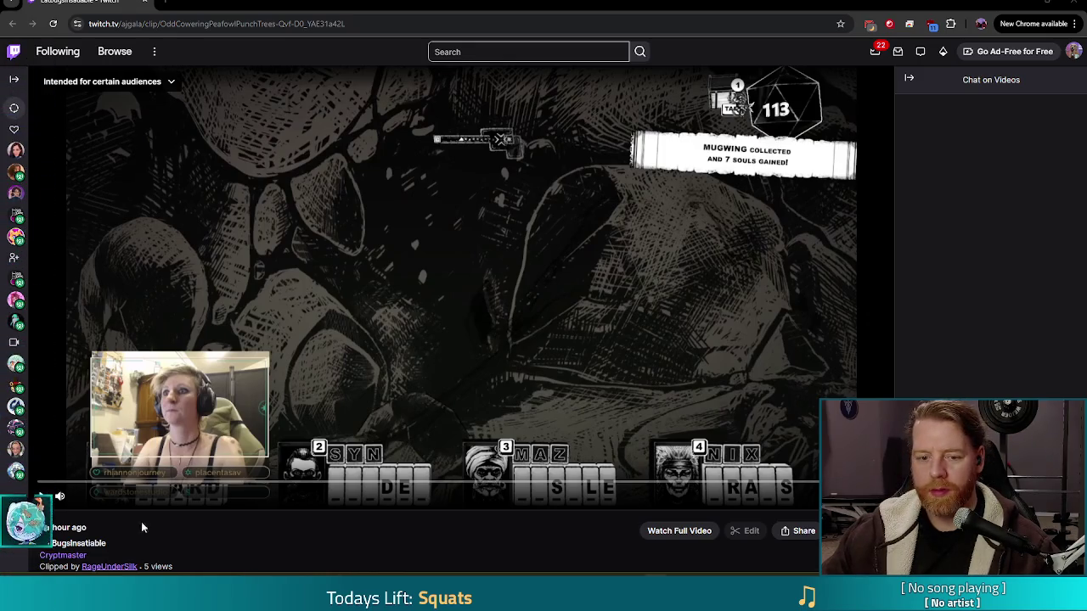
left_click(44, 499)
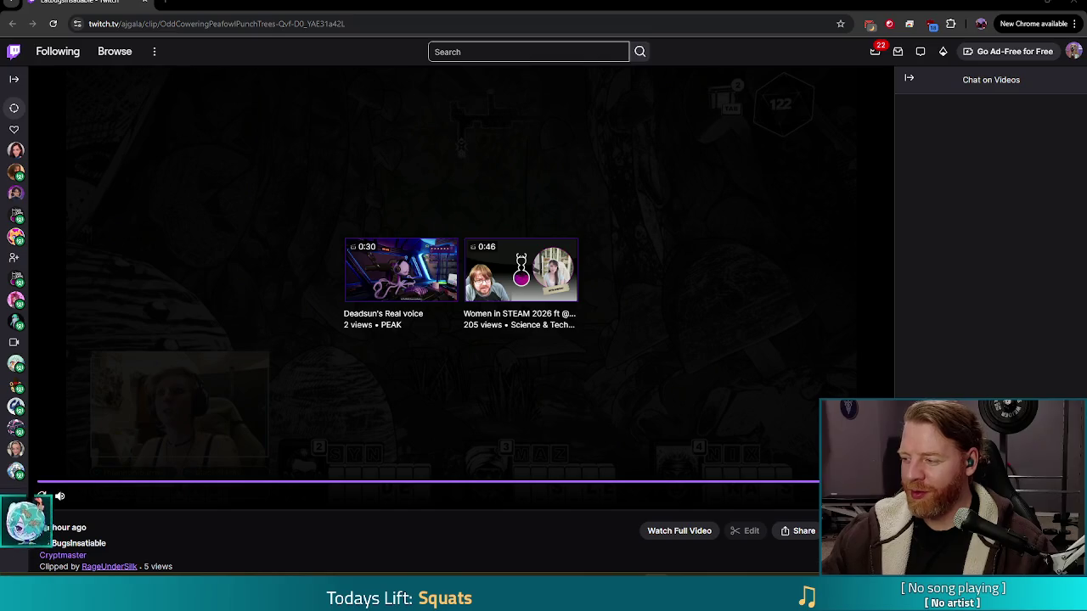
Mute the Twitch site and minimise the browser to return to Godot.
right_click(93, 3)
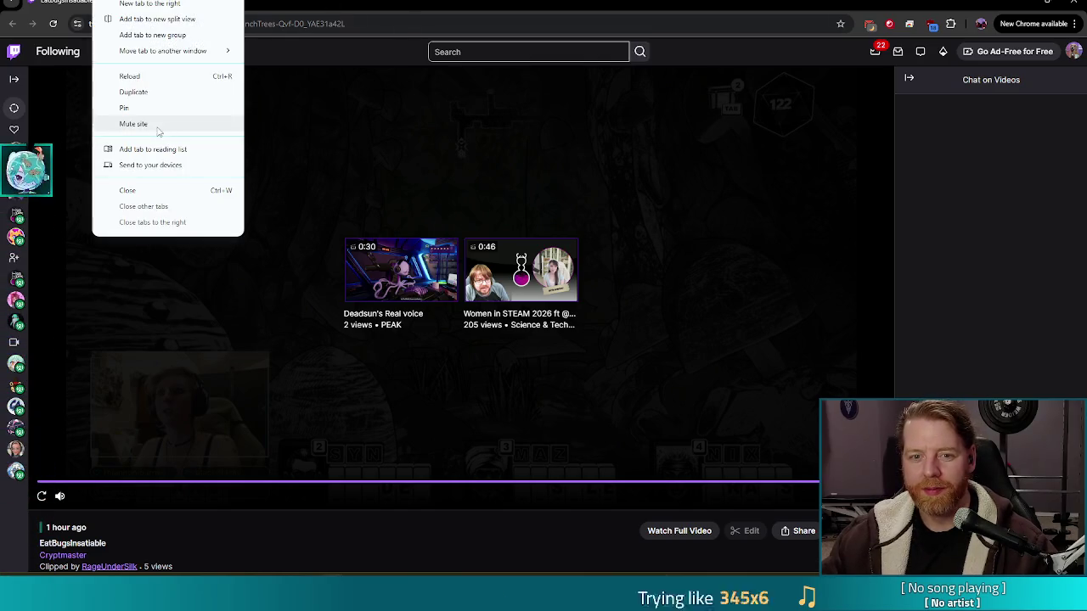
left_click(163, 126)
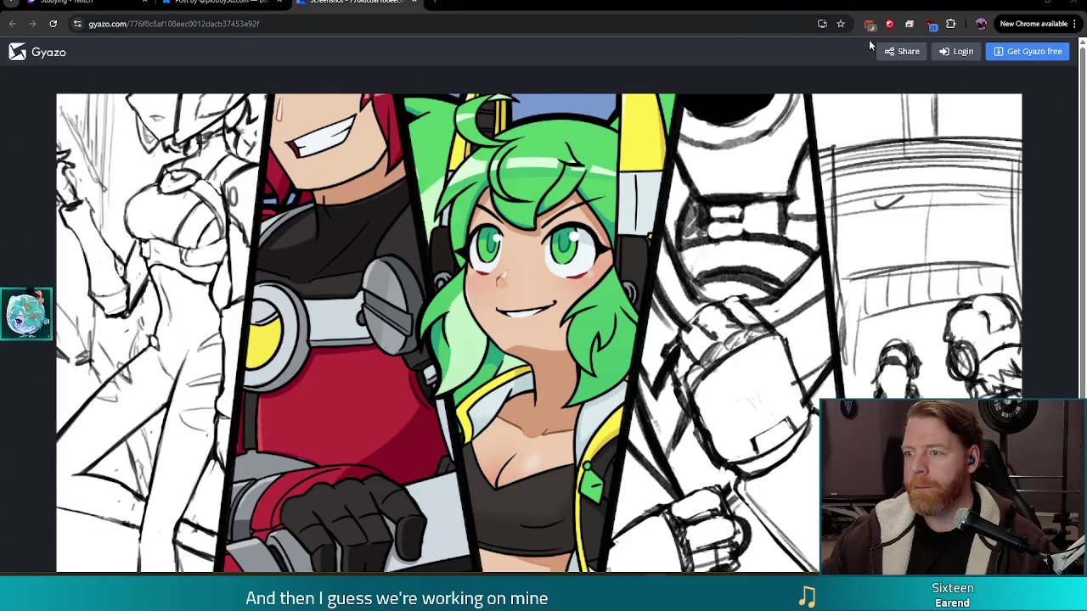
left_click(1067, 3)
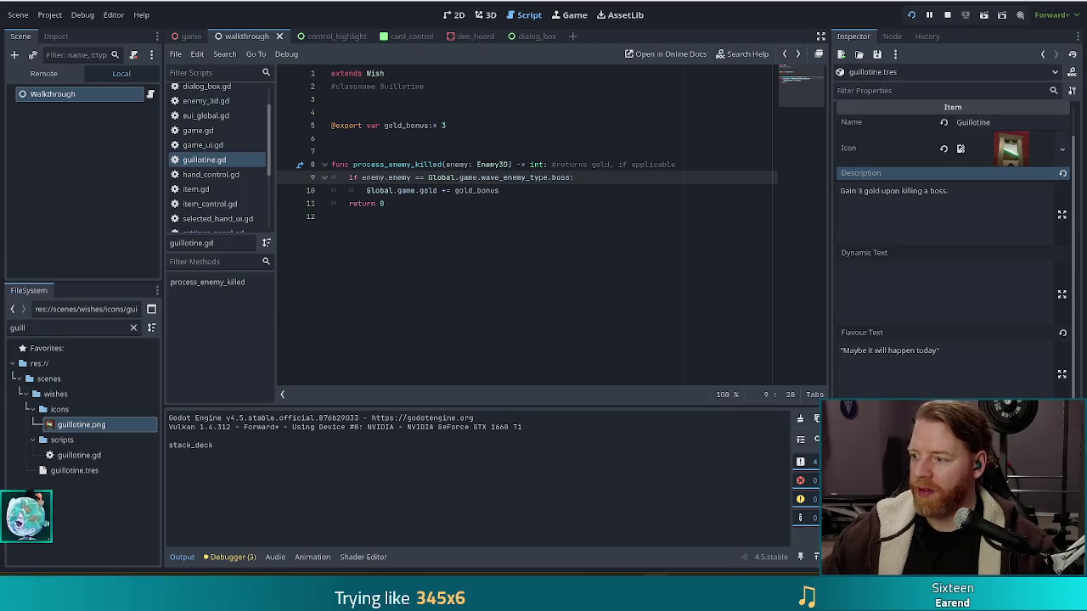
Lower the system volume and restart the running game in debug mode.
key("XF86AudioLowerVolume")
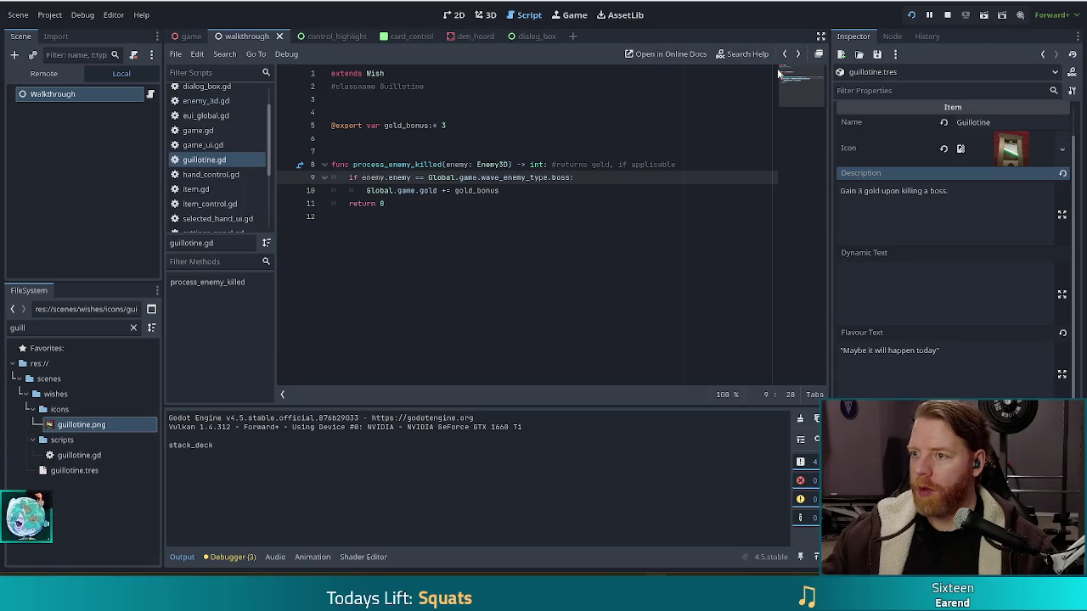
left_click(911, 15)
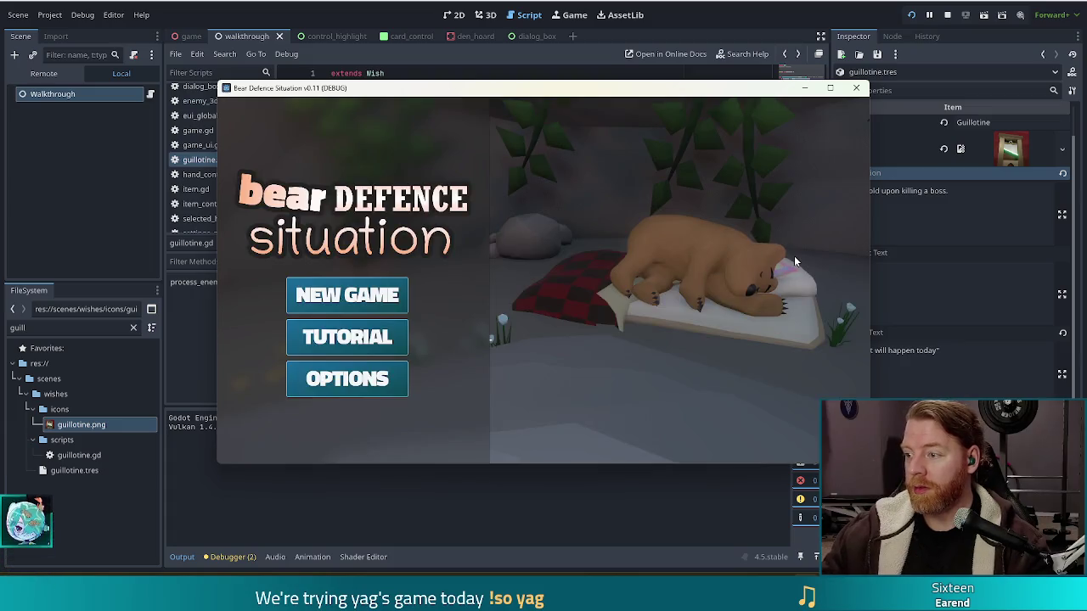
Start the tutorial, advance its dialog to the shop, and buy the Key for 5 gold.
left_click(371, 350)
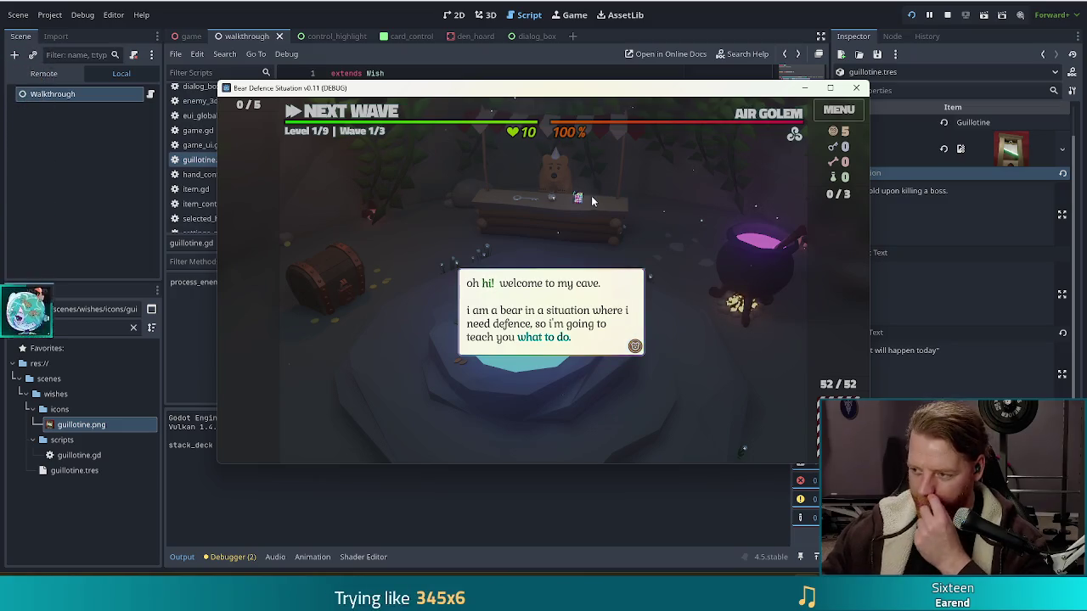
left_click(644, 223)
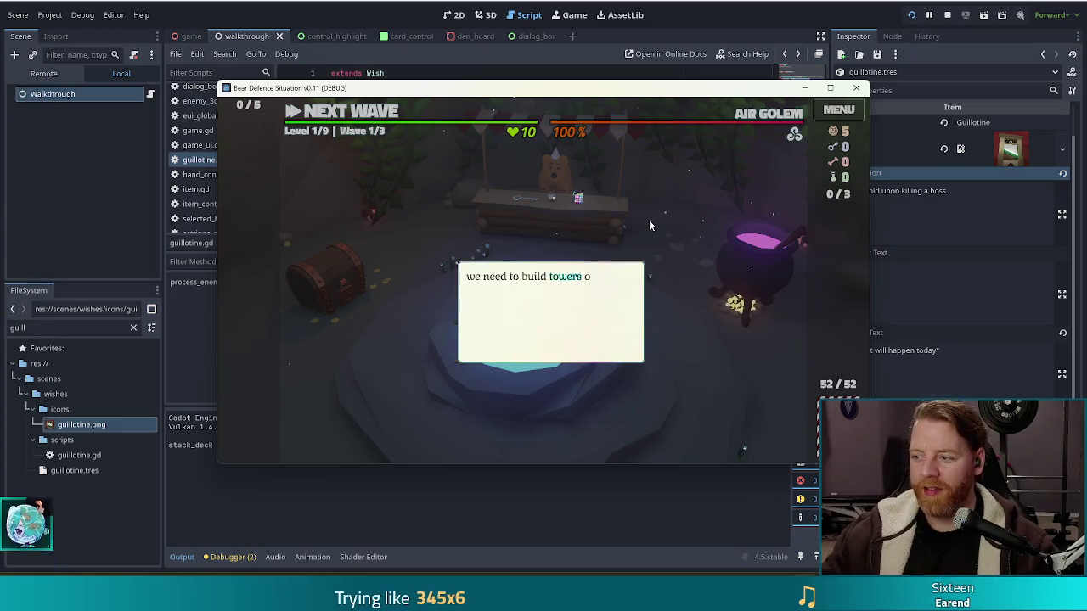
left_click(694, 227)
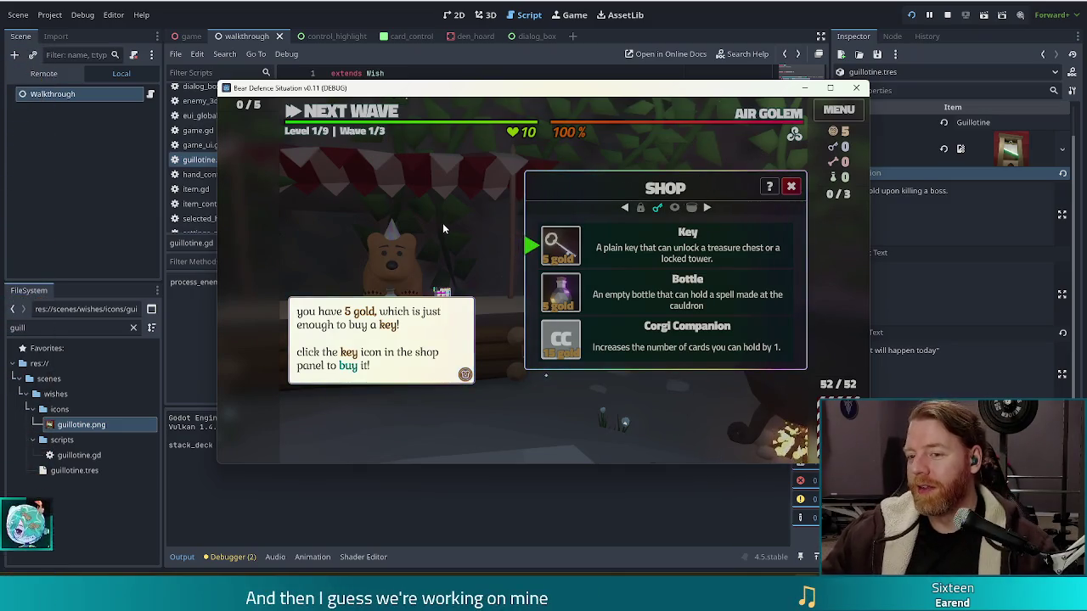
left_click(562, 243)
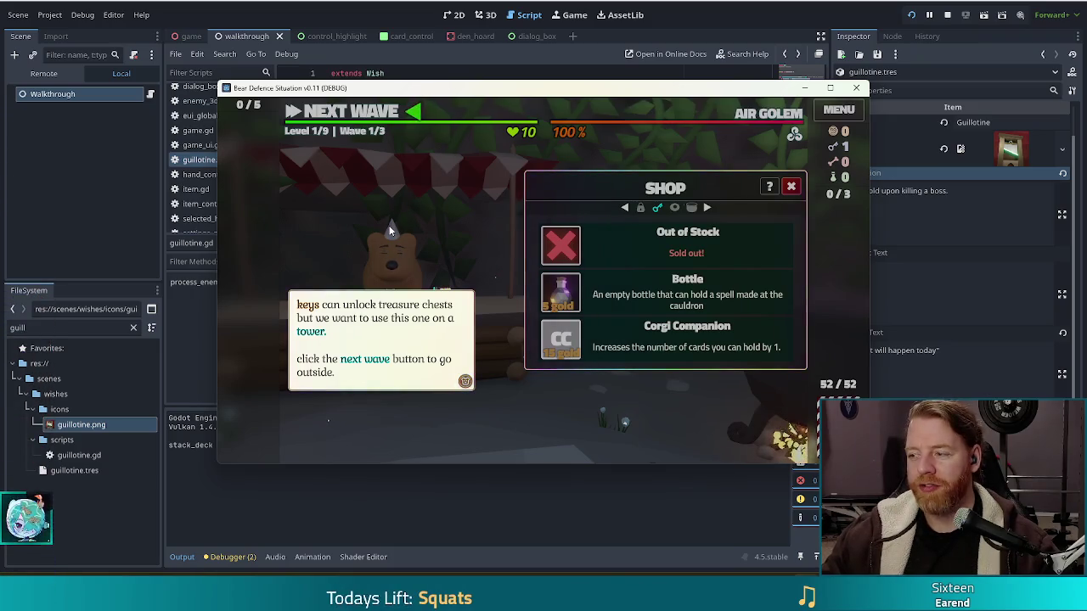
left_click(447, 223)
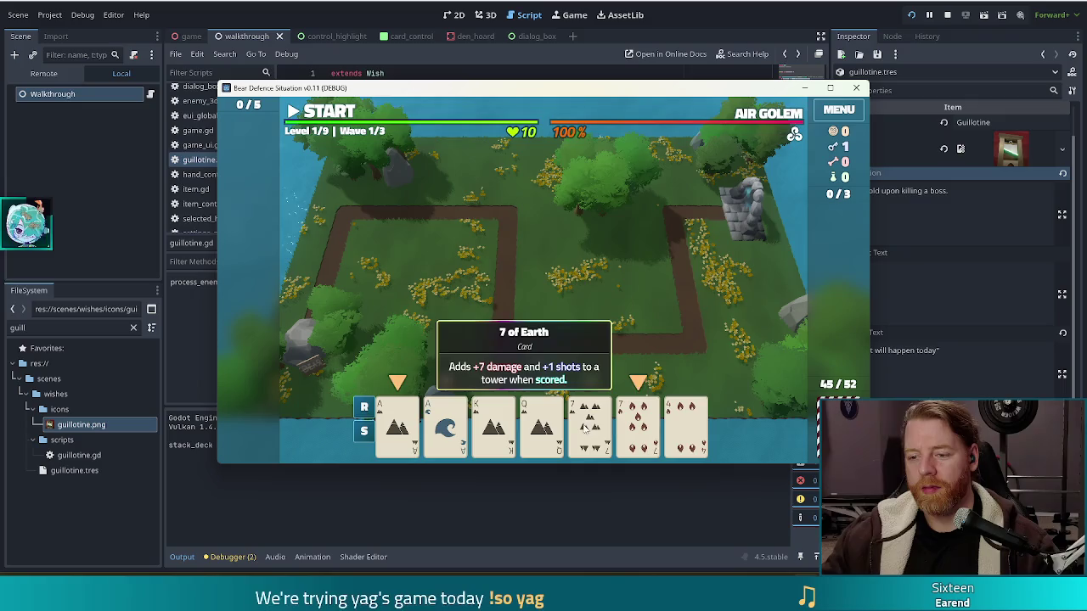
Open the build menu from a card and unlock the fire tower with the key.
left_click(590, 424)
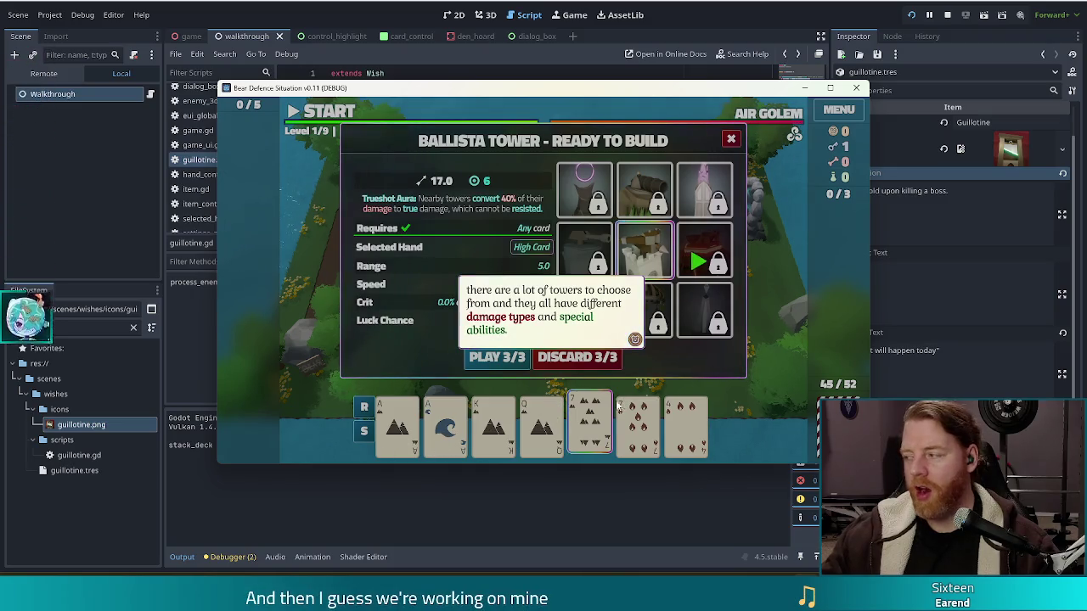
left_click(747, 293)
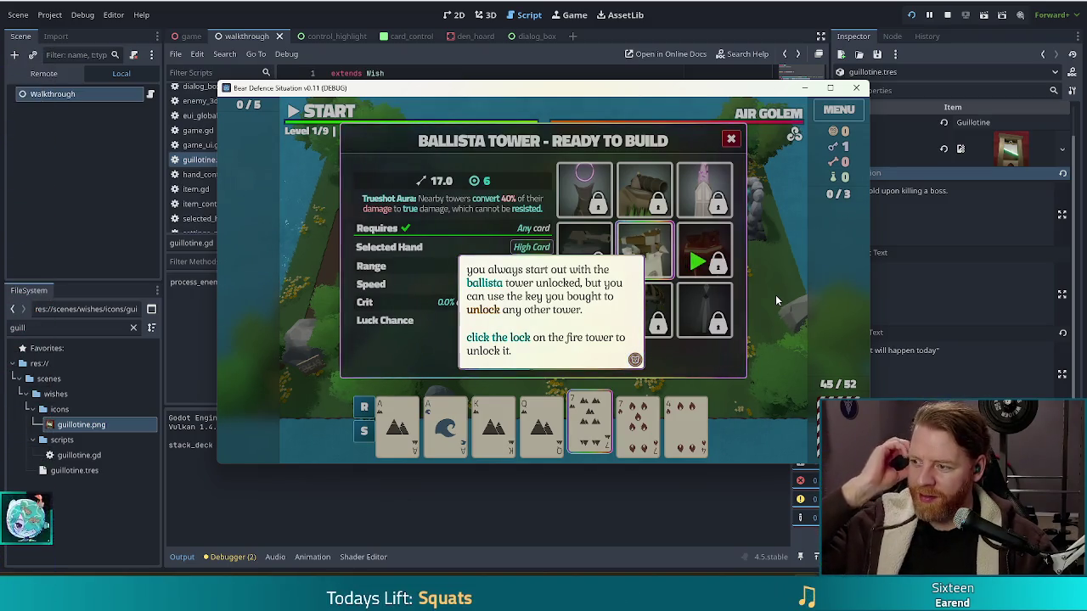
left_click(686, 284)
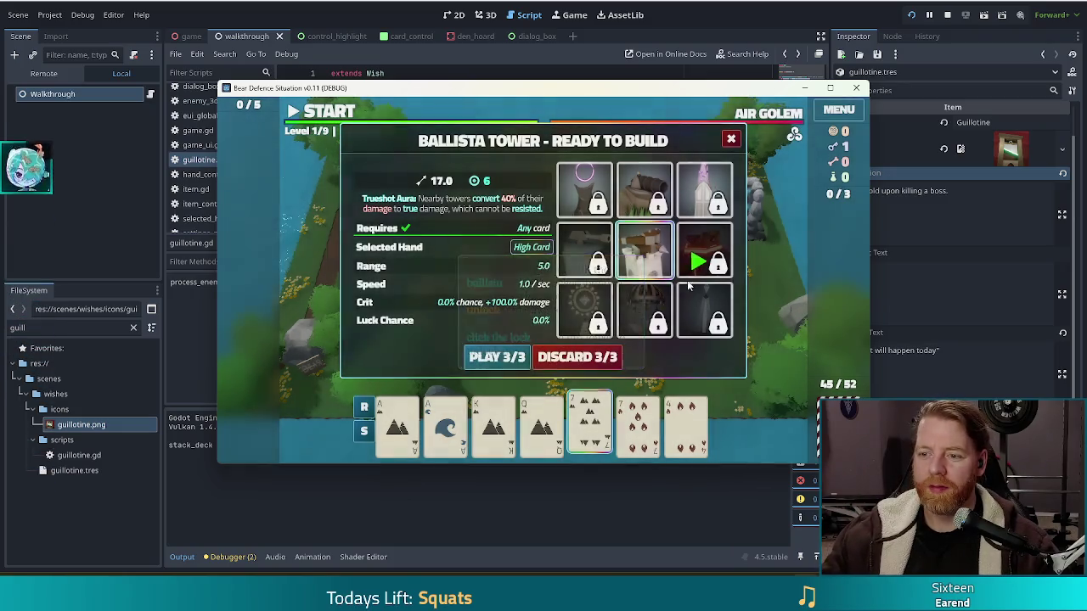
left_click(718, 267)
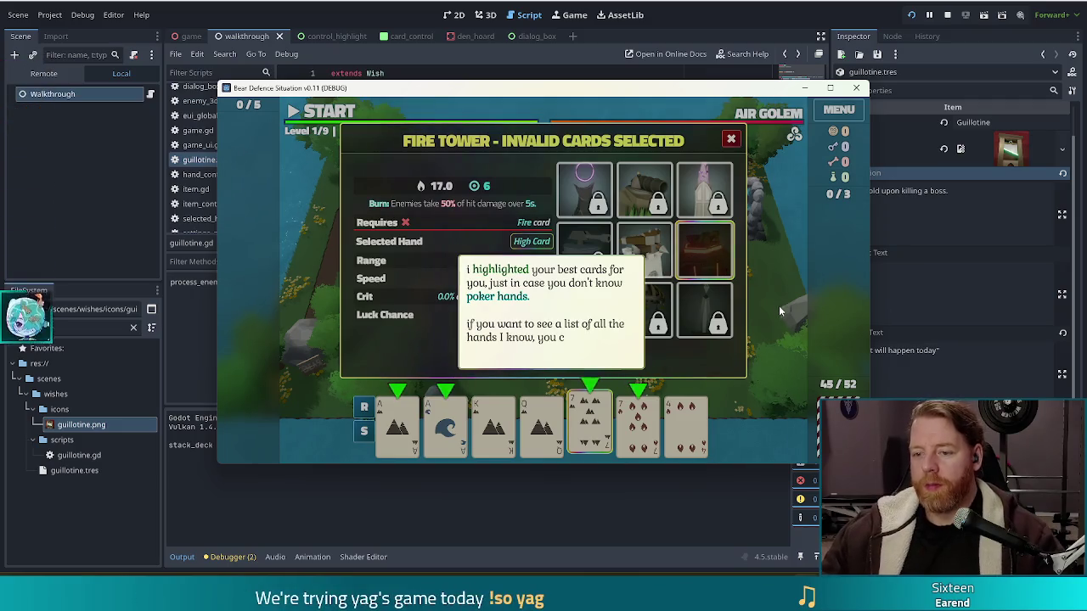
Add the 7 of Fire to the selection to make a Two Pair for the Fire Tower.
left_click(753, 289)
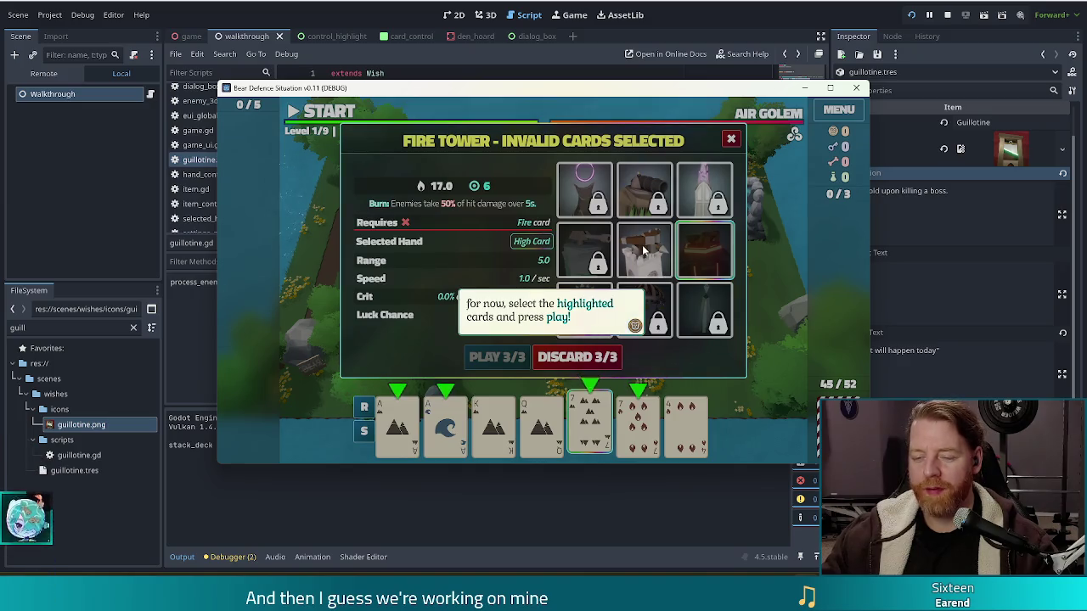
left_click(634, 325)
left_click(634, 428)
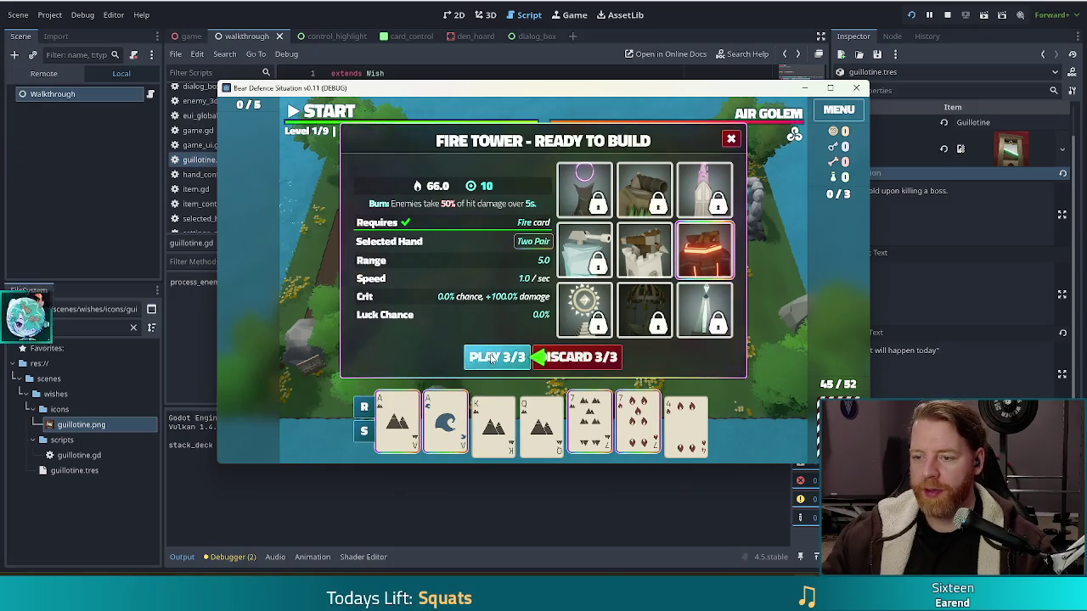
Build the Fire Tower from the chosen cards, place it on the map, and return to the editor.
left_click(489, 359)
left_click(636, 297)
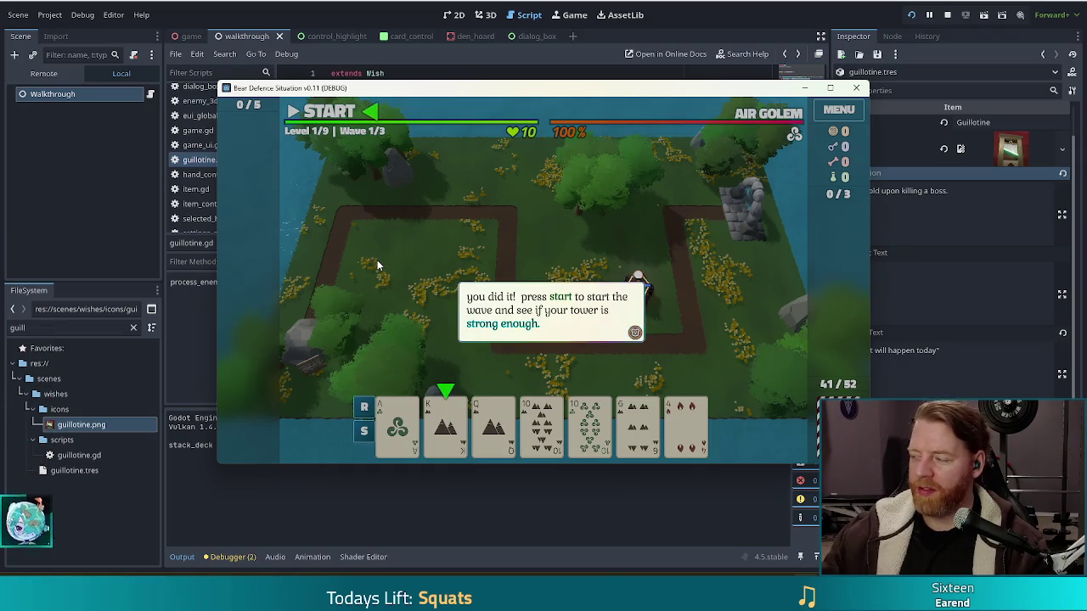
left_click(561, 227)
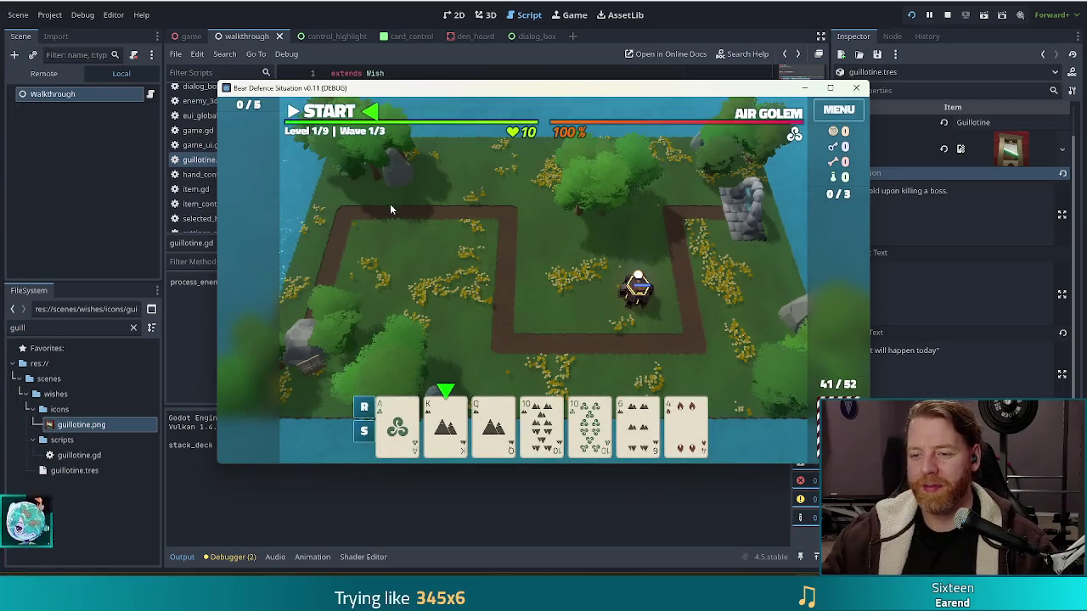
mouse_move(446, 424)
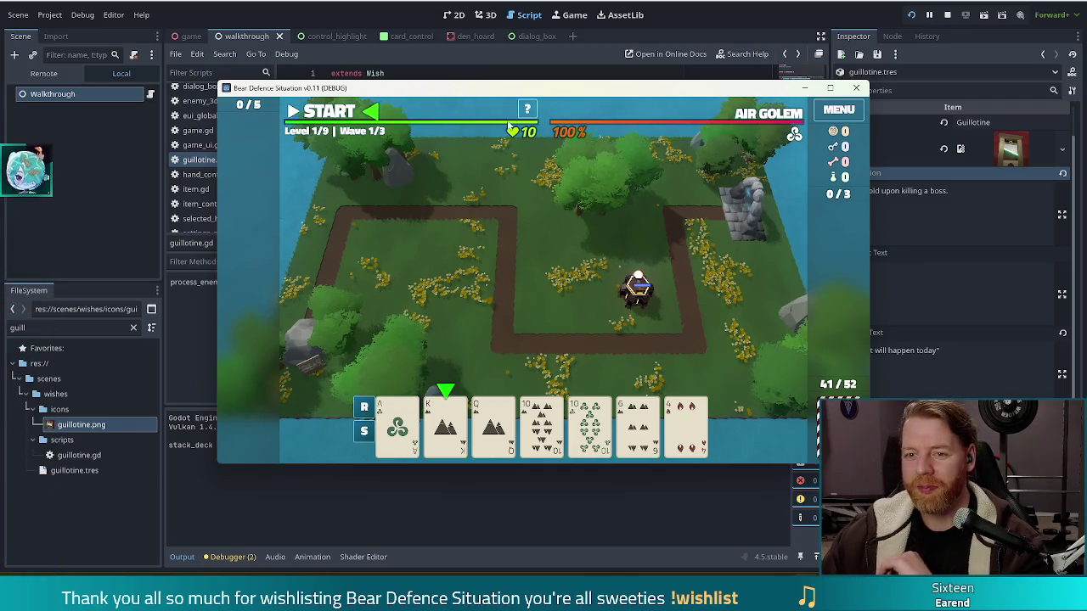
mouse_move(598, 431)
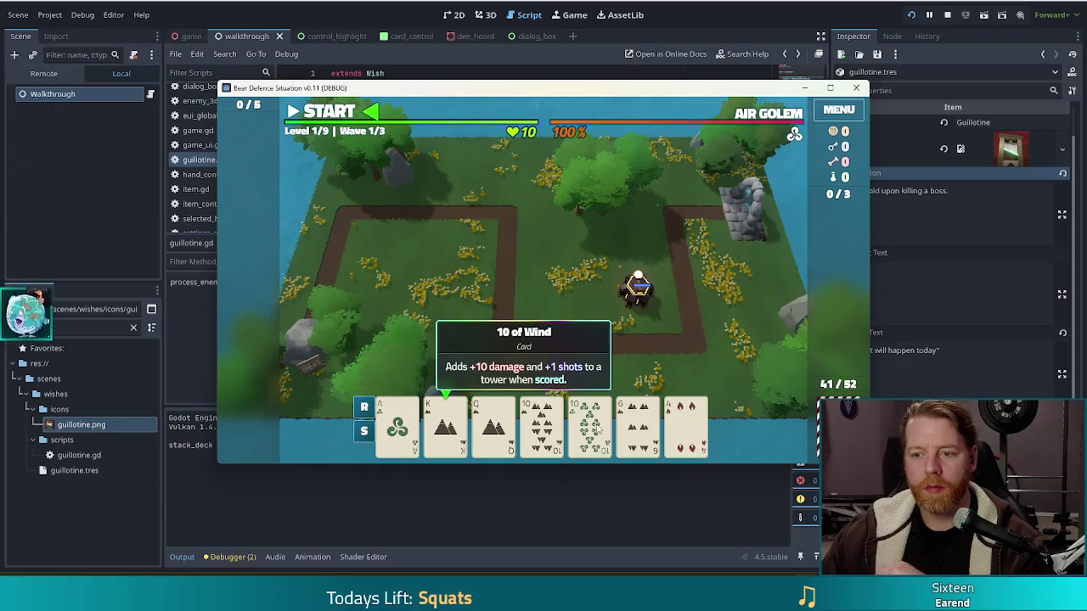
left_click(328, 34)
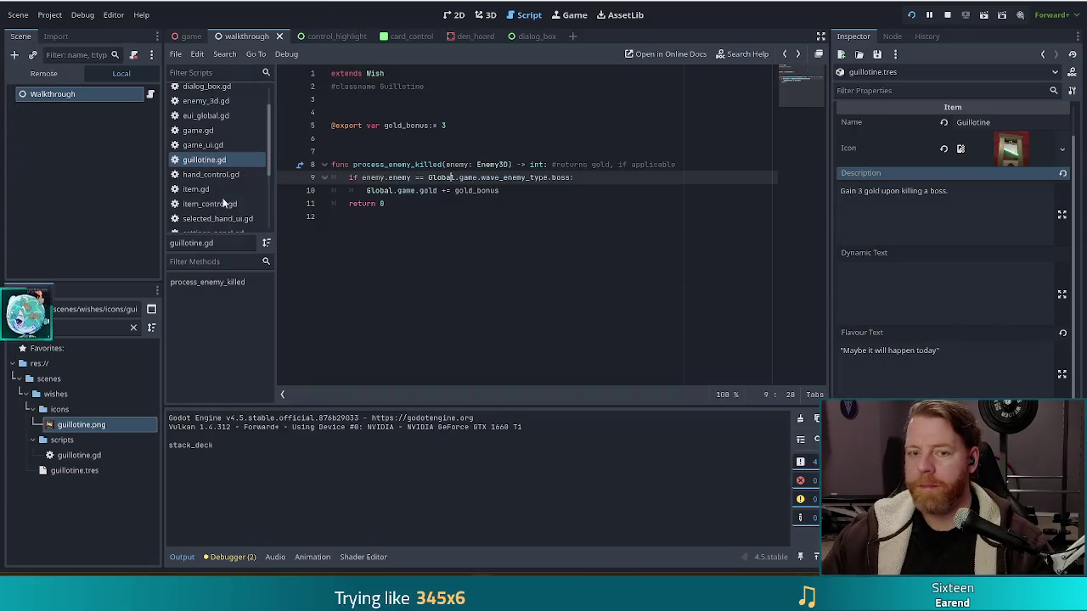
Select the Walkthrough node to show its three First Unlock Lines strings in the Inspector.
left_click(73, 98)
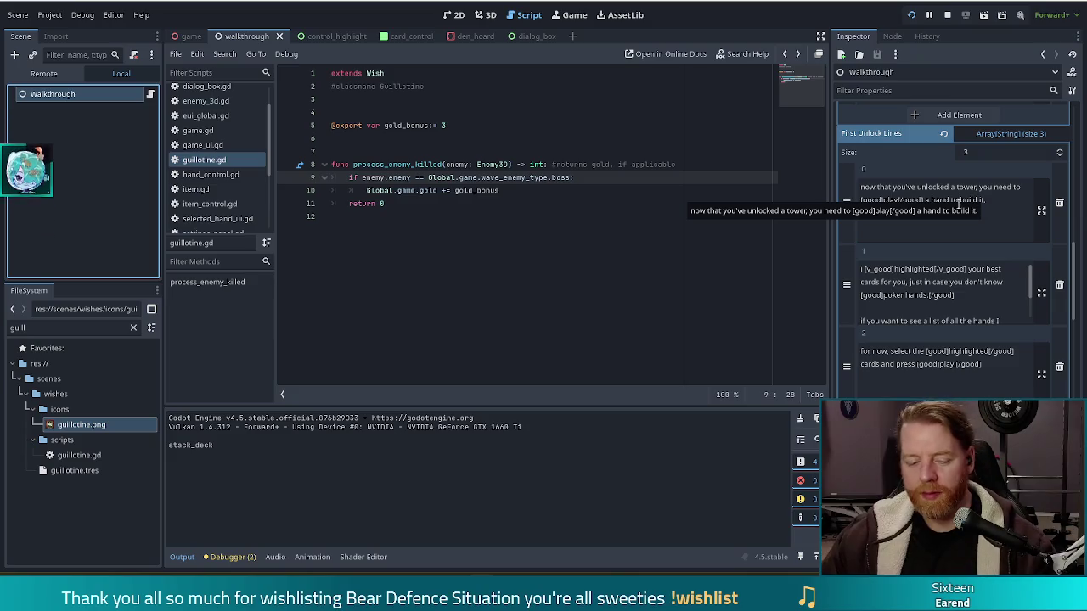
left_click_drag(980, 187, 981, 211)
left_click(981, 211)
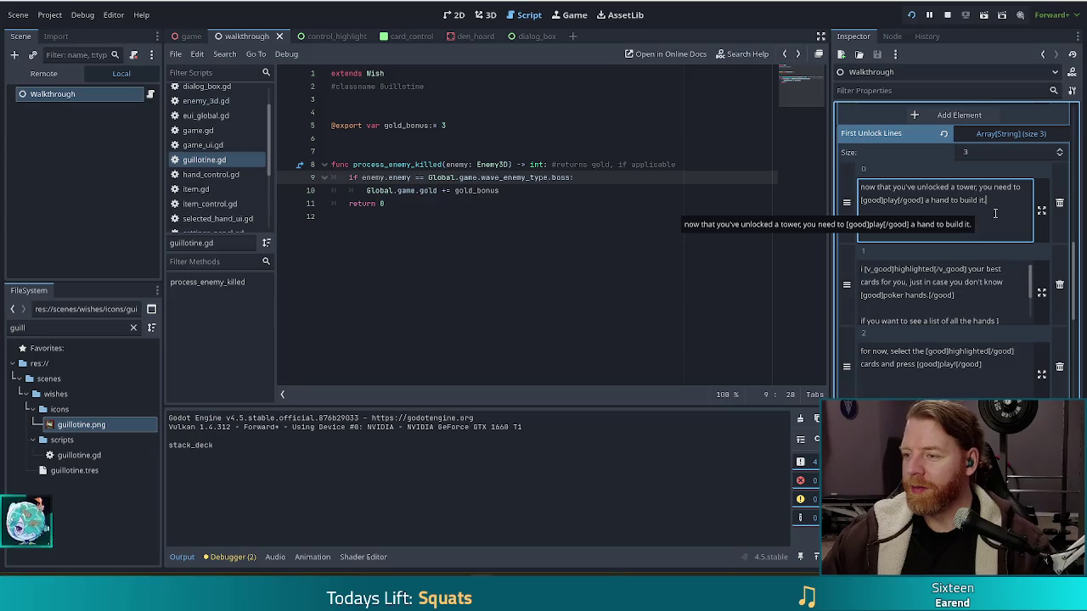
scroll(989, 212, "up", 2)
scroll(976, 237, "up", 4)
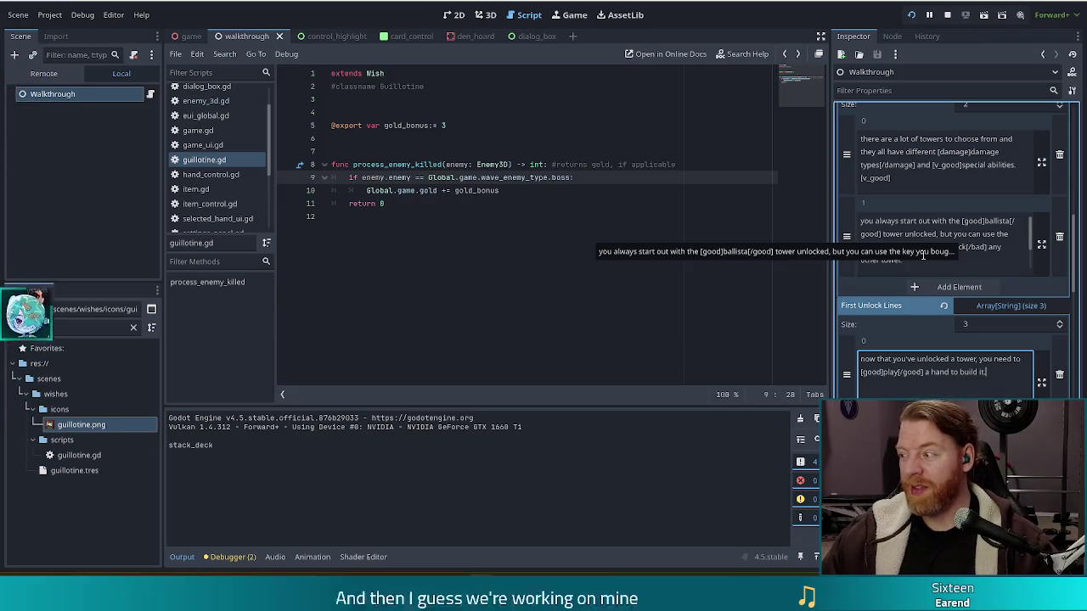
left_click(915, 262)
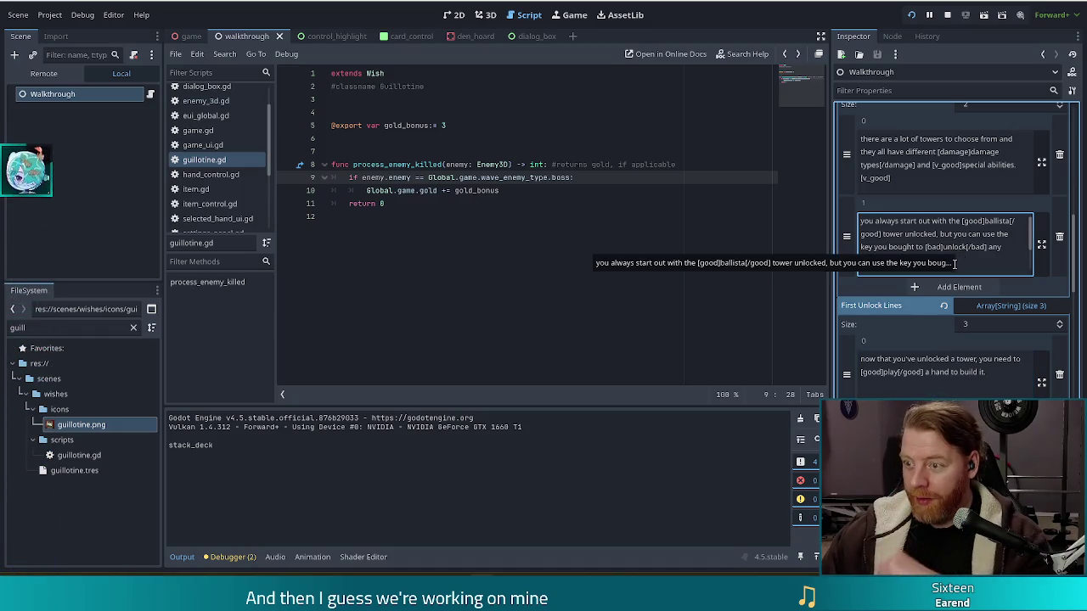
scroll(959, 248, "down", 3)
left_click(983, 259)
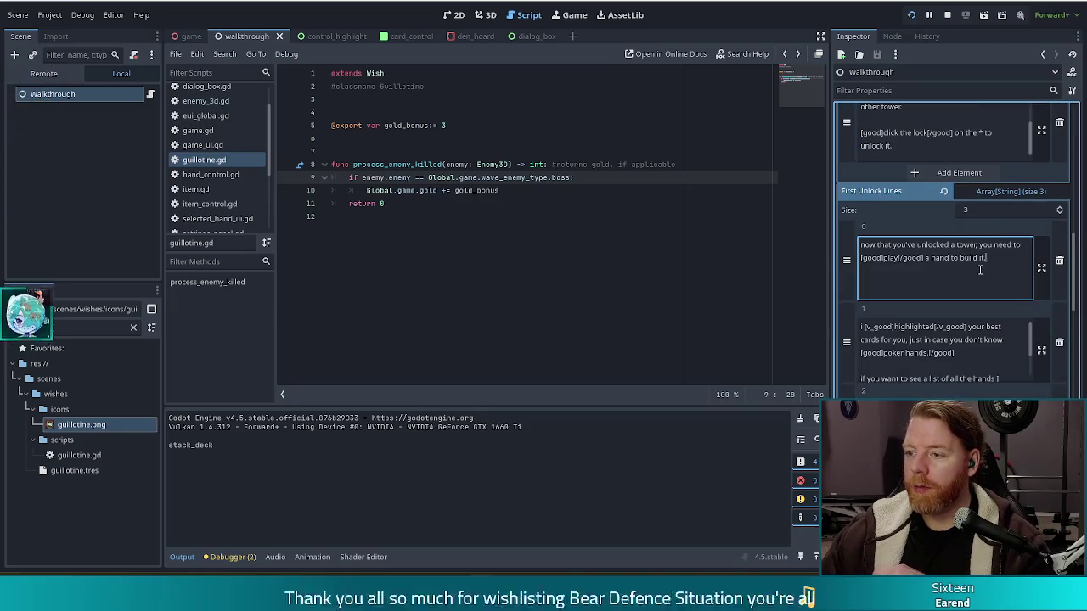
scroll(976, 272, "down", 3)
left_click(943, 316)
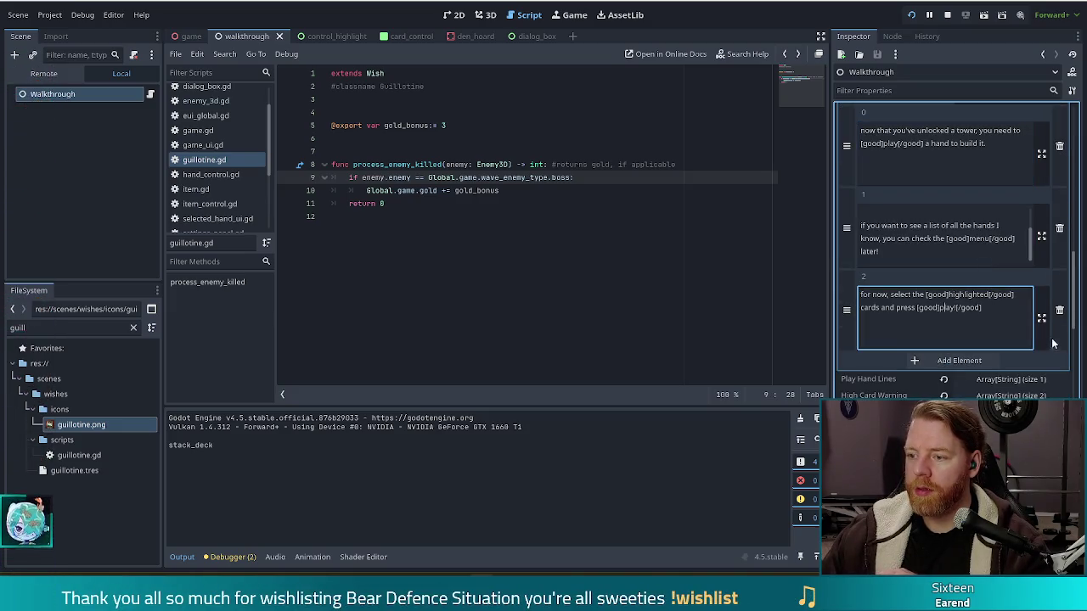
scroll(997, 314, "down", 5)
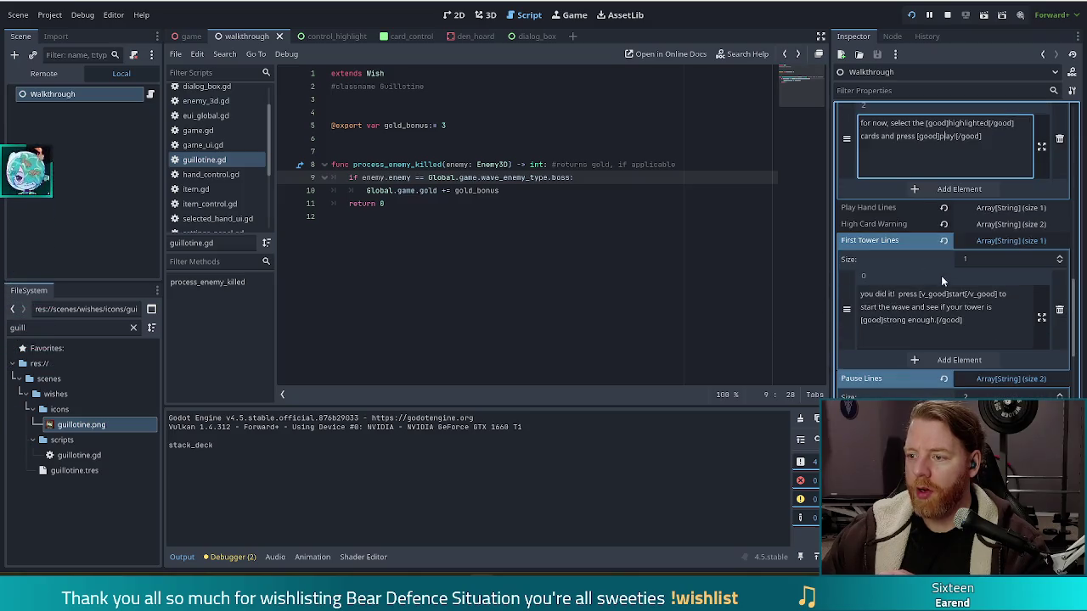
left_click(975, 319)
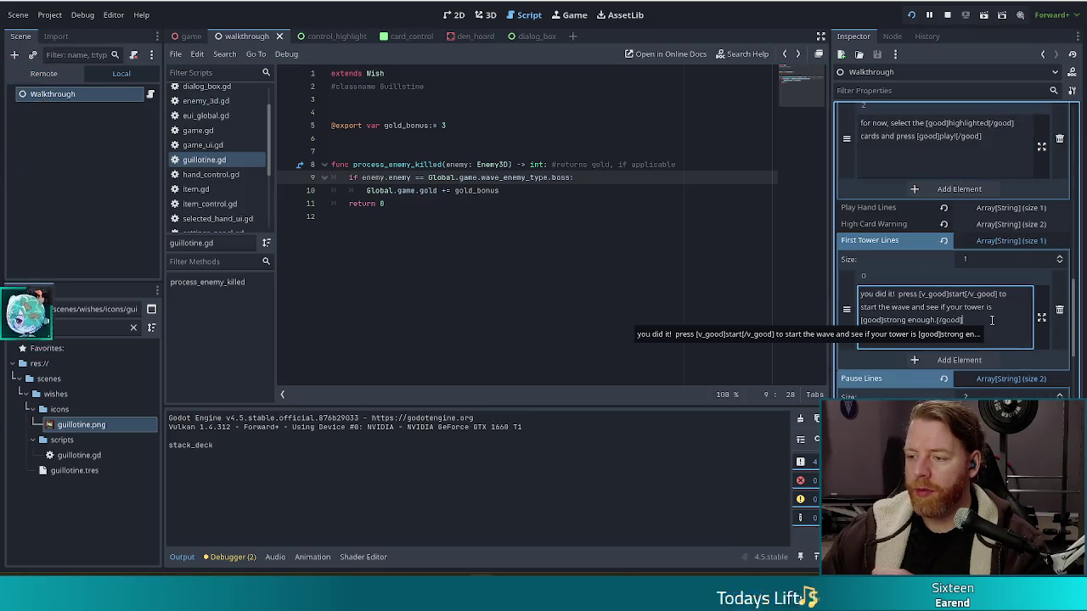
left_click(492, 191)
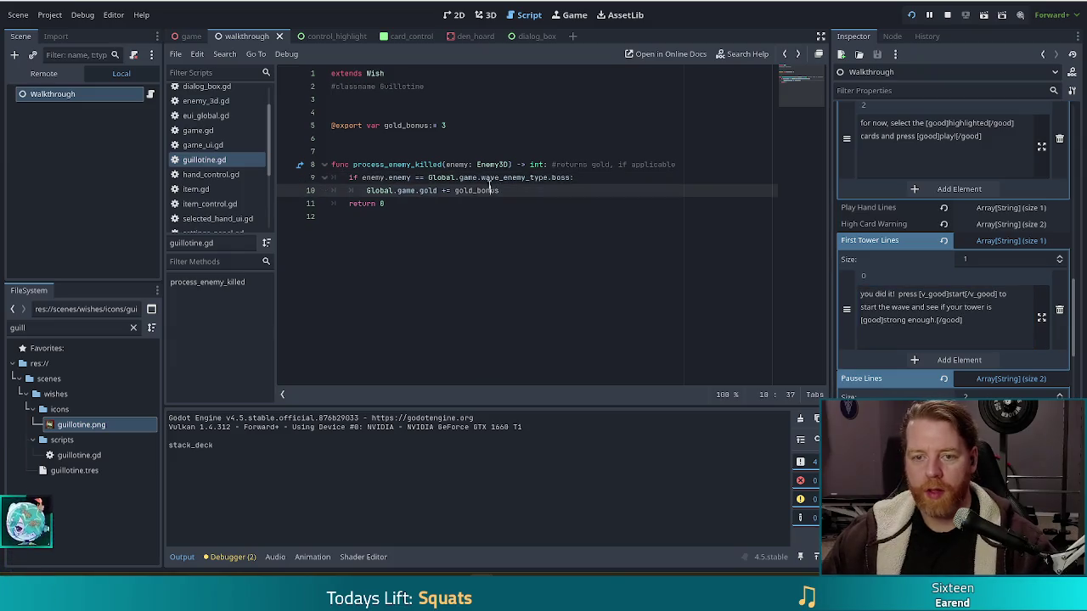
scroll(225, 174, "down", 5)
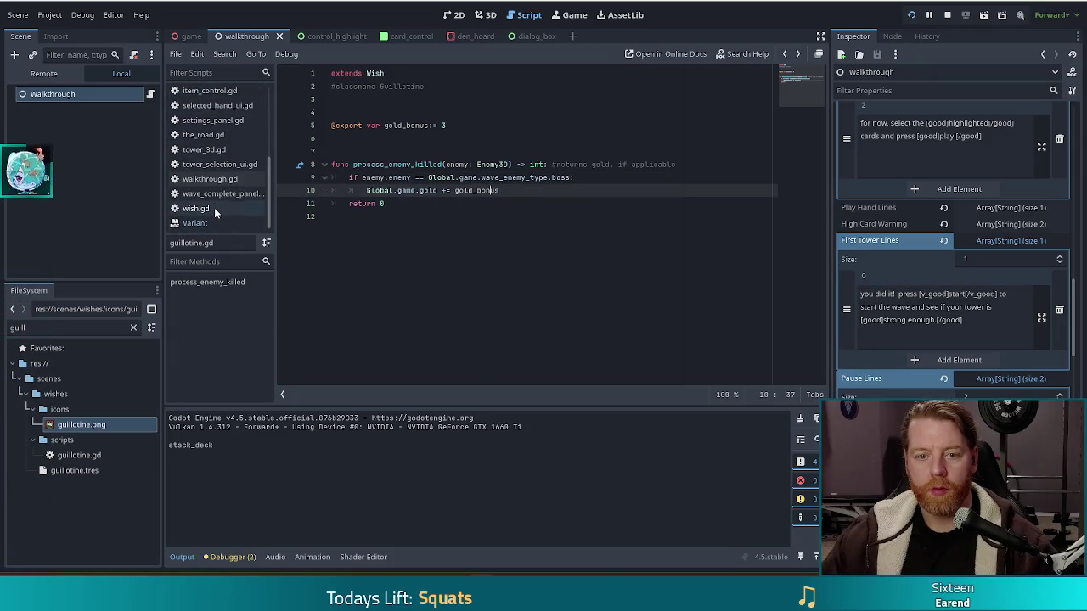
Open walkthrough.gd and search it for 'first_tower'.
left_click(217, 181)
key("ctrl+f")
type("fir")
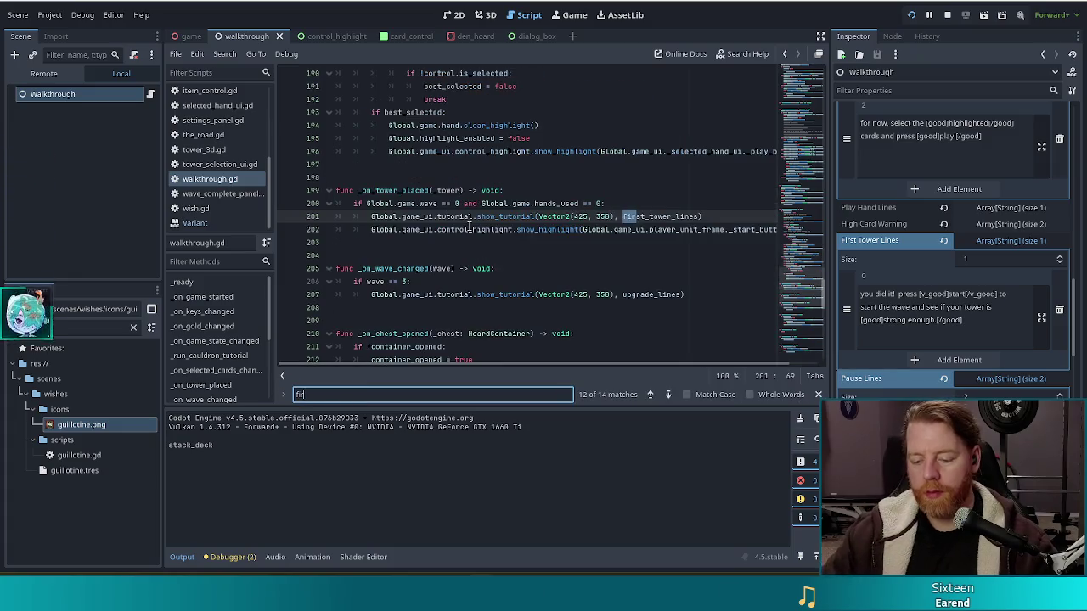
type("st_tower")
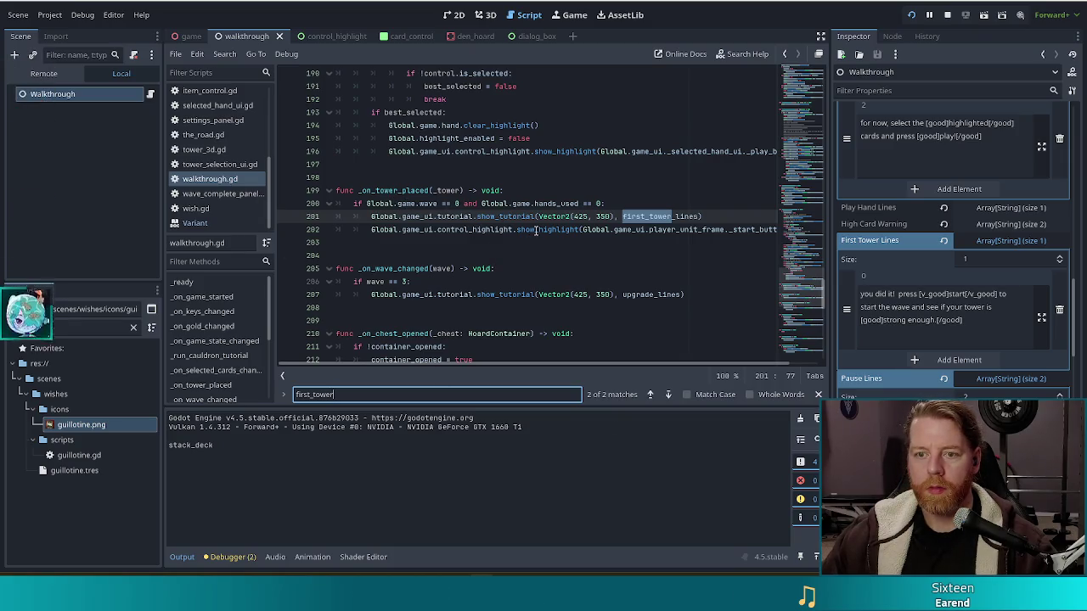
scroll(514, 238, "up", 3)
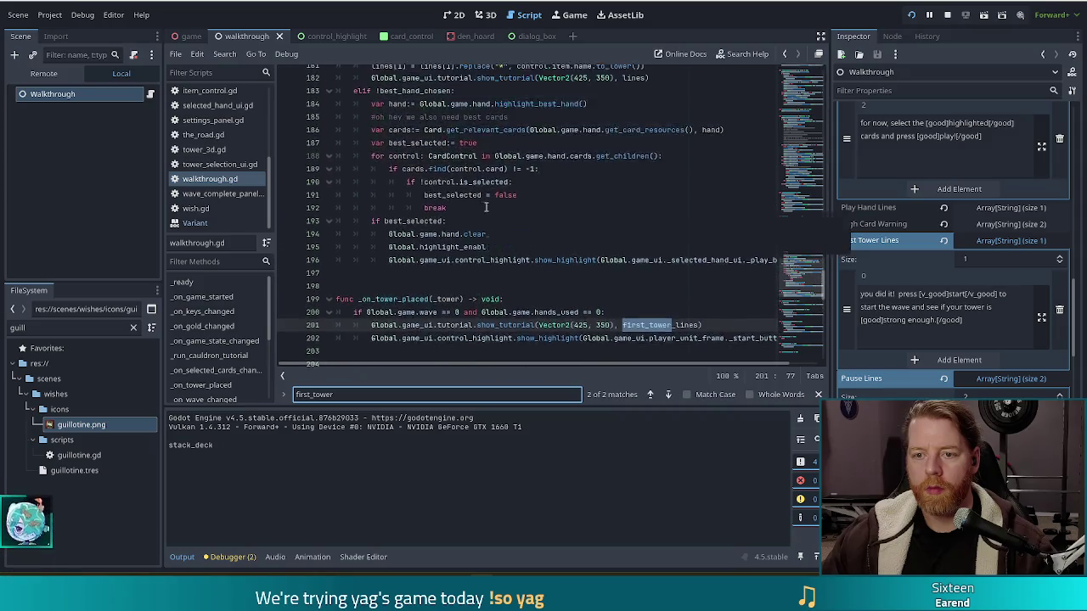
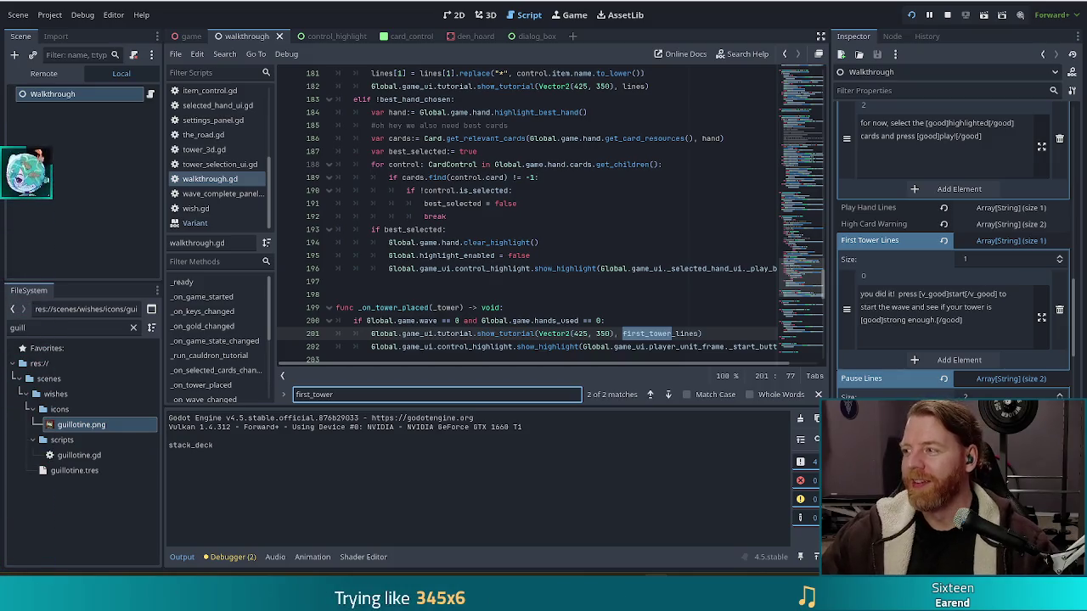
Review the highlight code in walkthrough.gd: _on_tower_placed, highlight_enabled, clear_highlight and show_highlight.
left_click(575, 307)
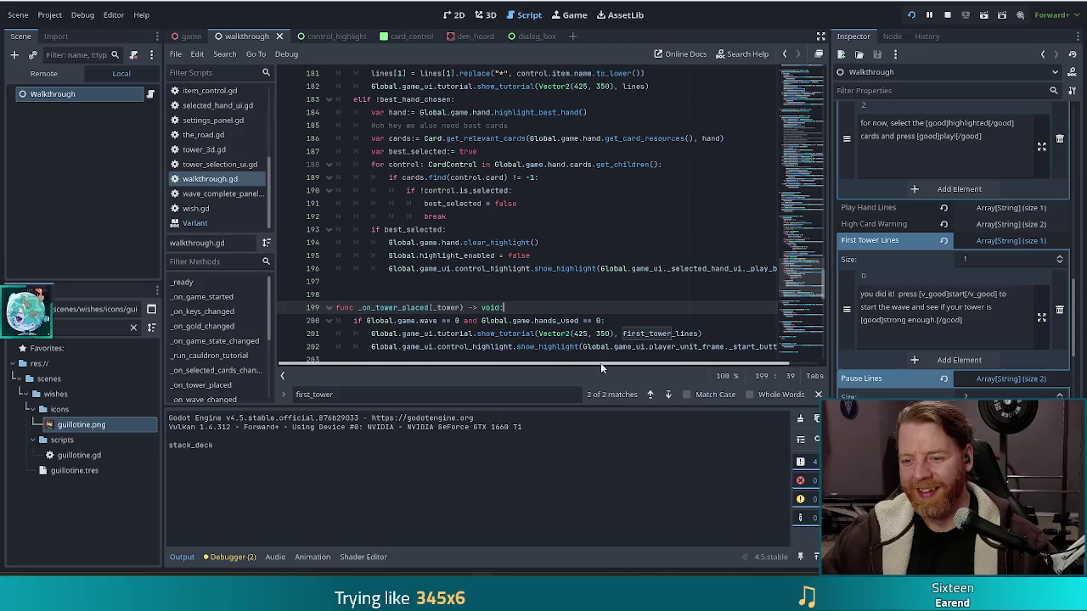
left_click(648, 333)
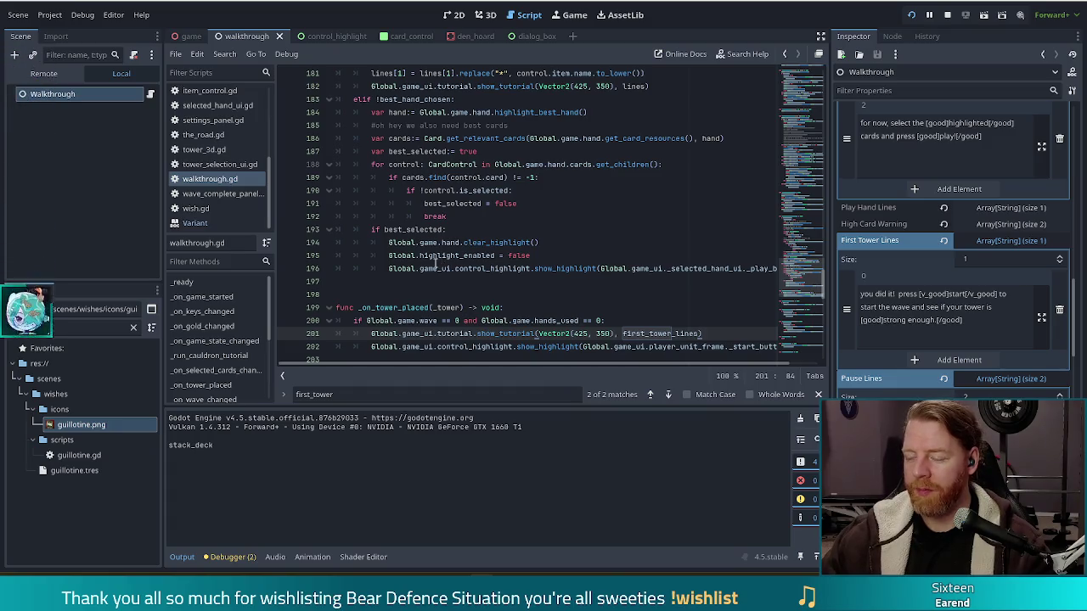
left_click(613, 311)
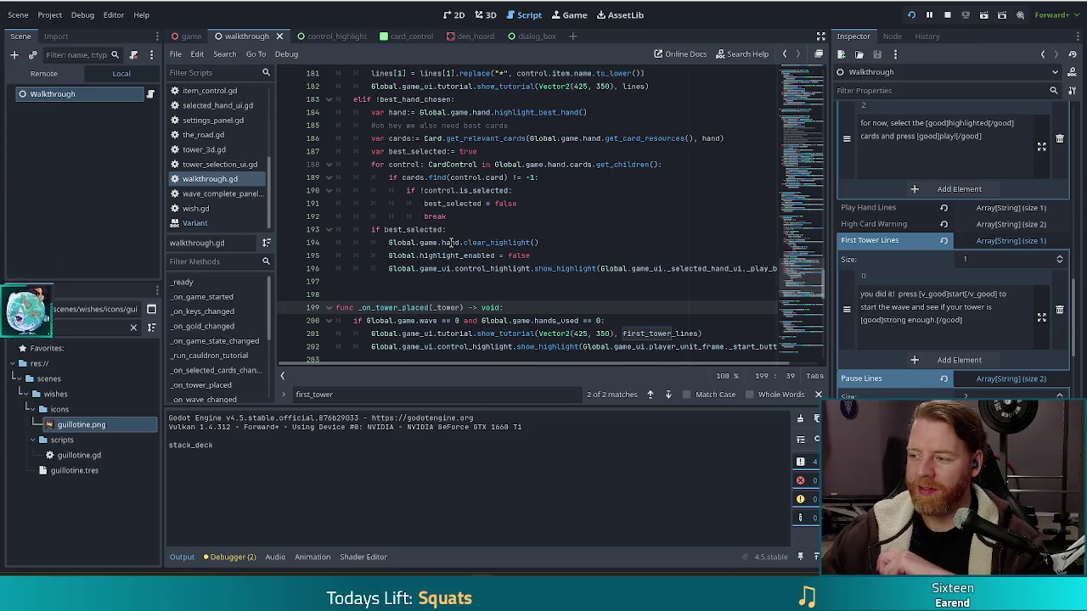
left_click(558, 258)
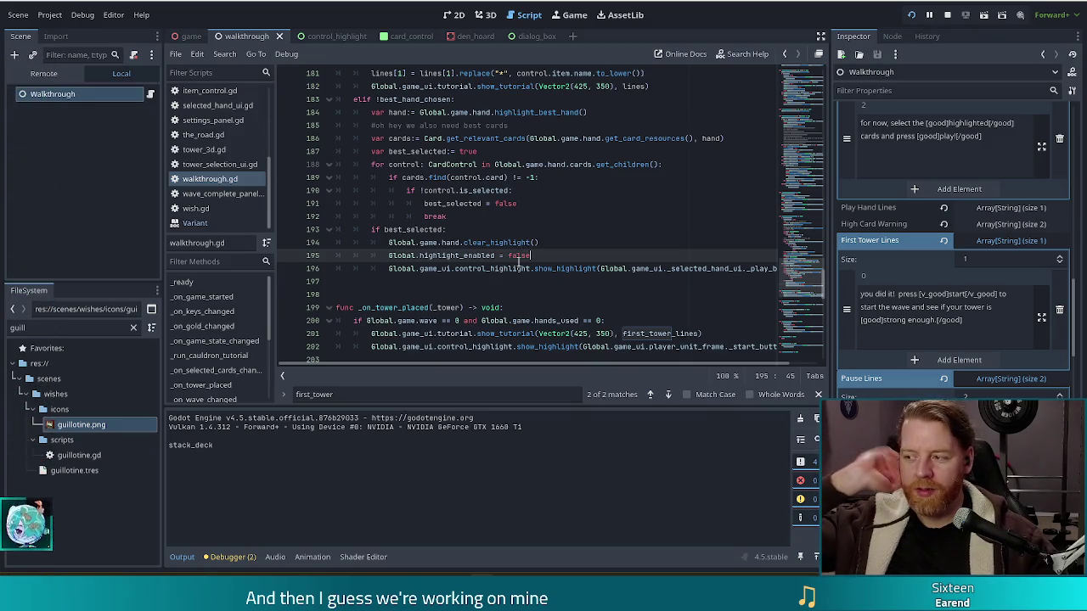
left_click(556, 244)
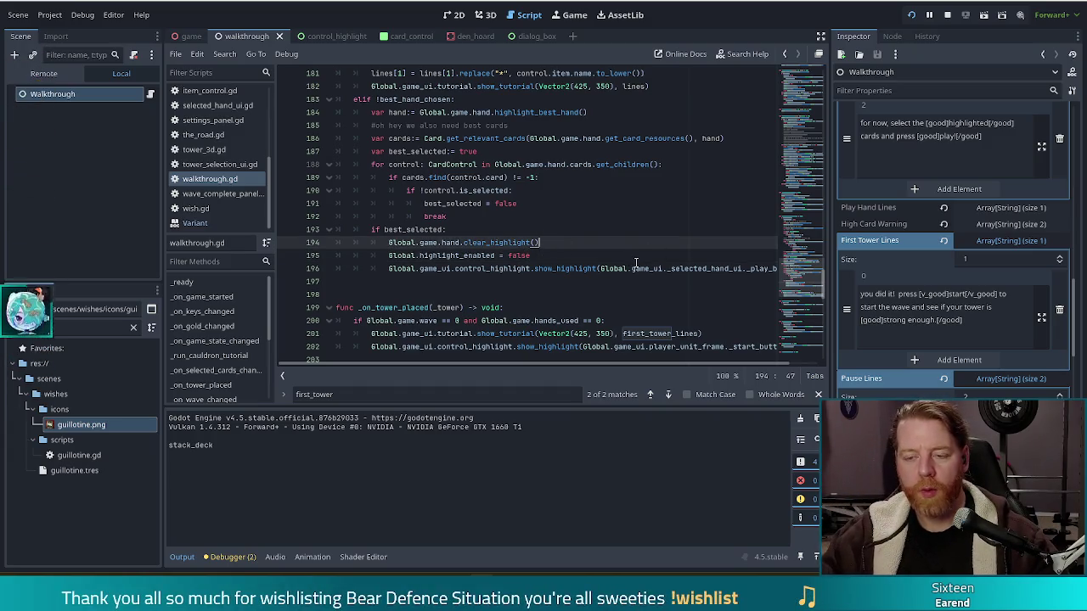
left_click(605, 321)
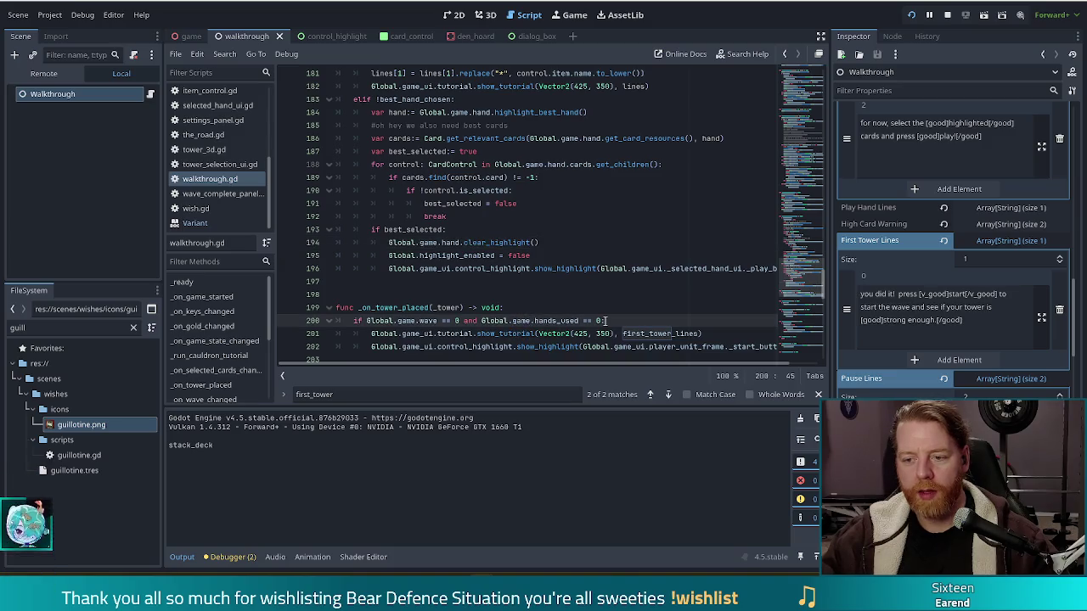
left_click(566, 268)
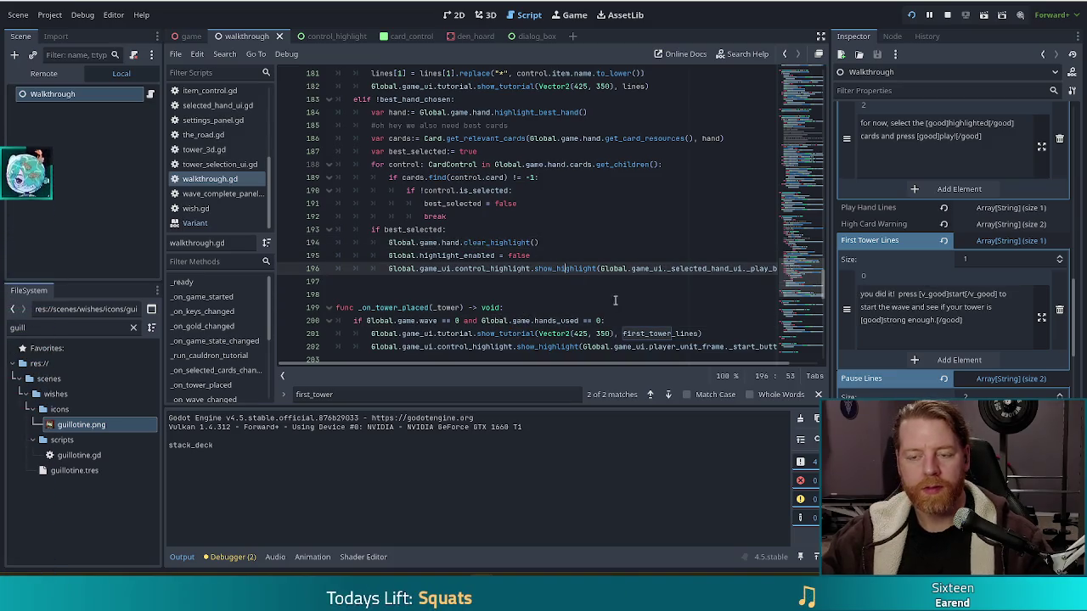
Inspect the best-cards code and best_selected checks, then open the shared Gyazo sketch link.
scroll(576, 255, "up", 3)
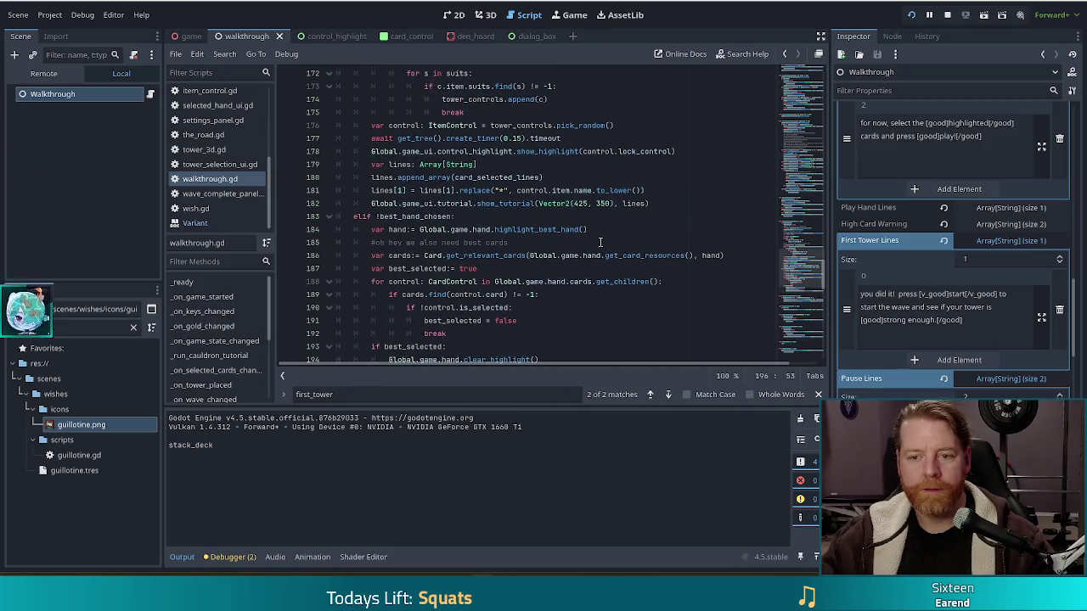
left_click(539, 254)
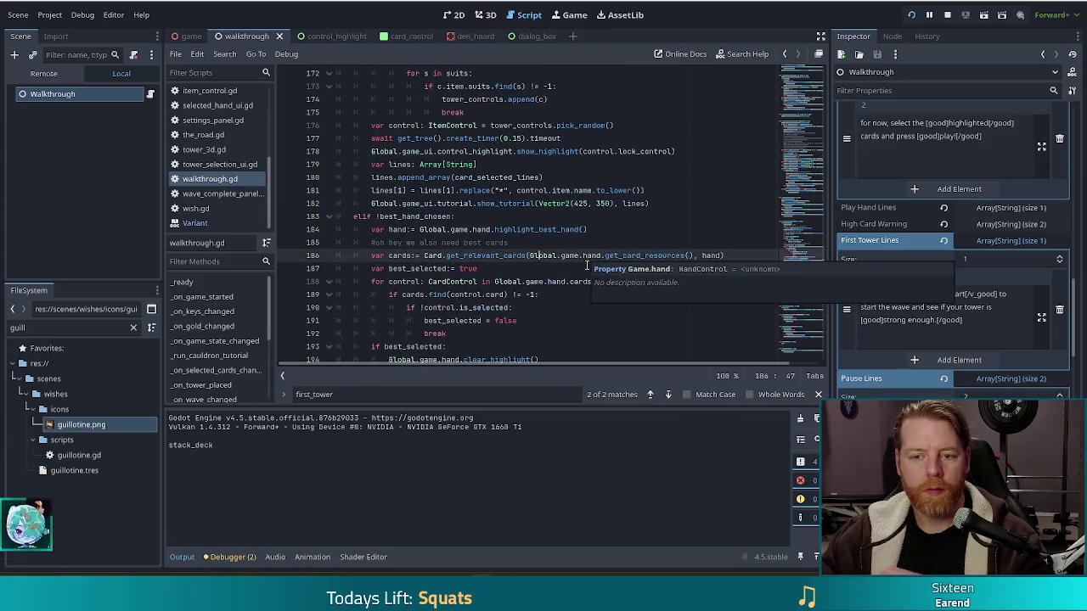
scroll(578, 221, "down", 2)
left_click(473, 164)
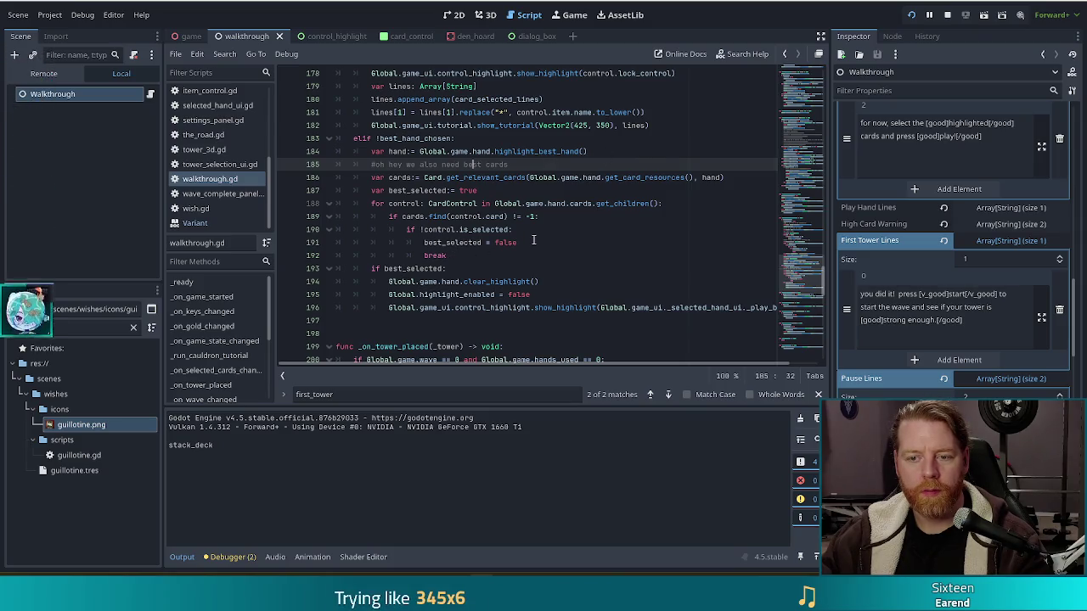
left_click(550, 240)
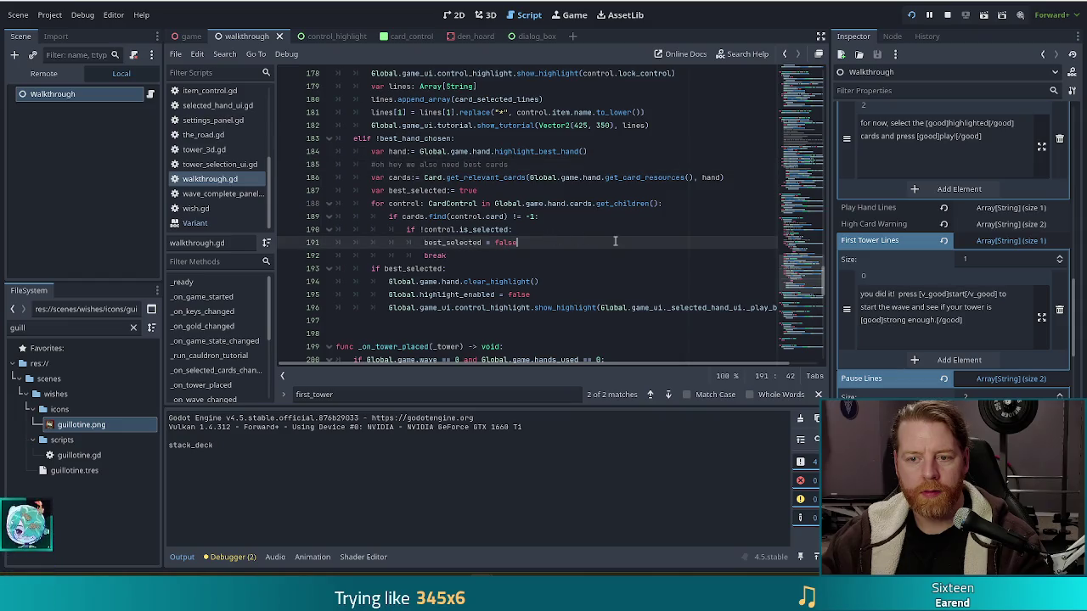
left_click(475, 270)
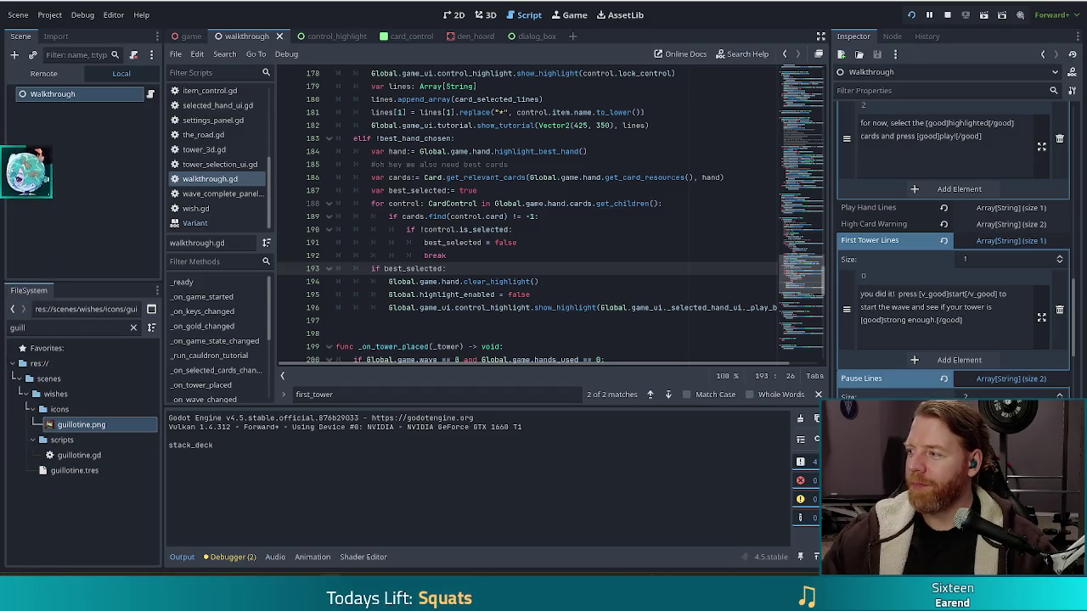
left_click(958, 169)
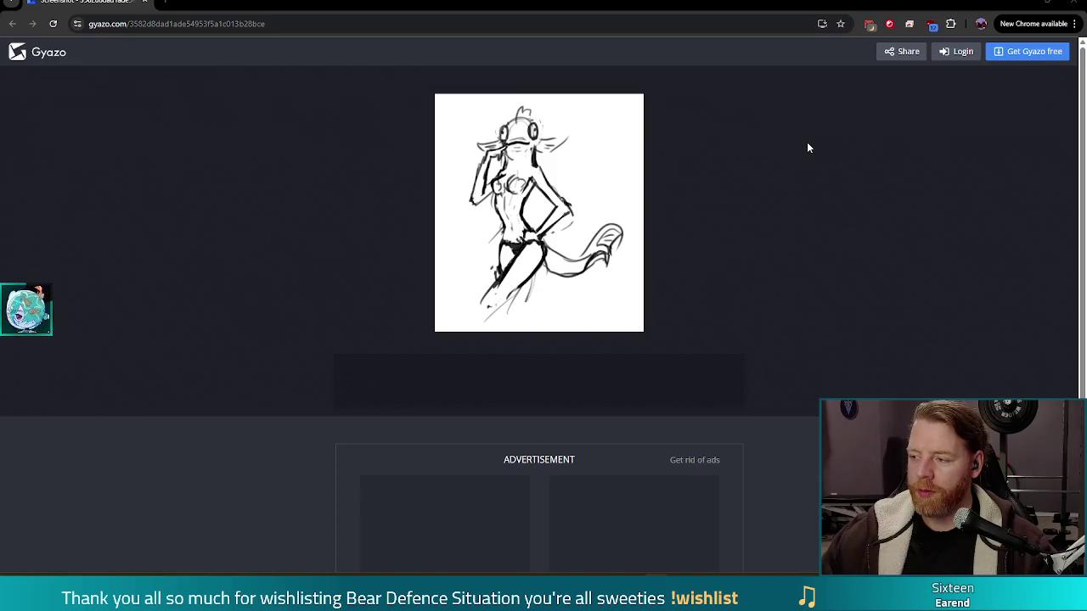
Enlarge the fish-character sketch on Gyazo, then switch back to the Godot script editor.
left_click(534, 172)
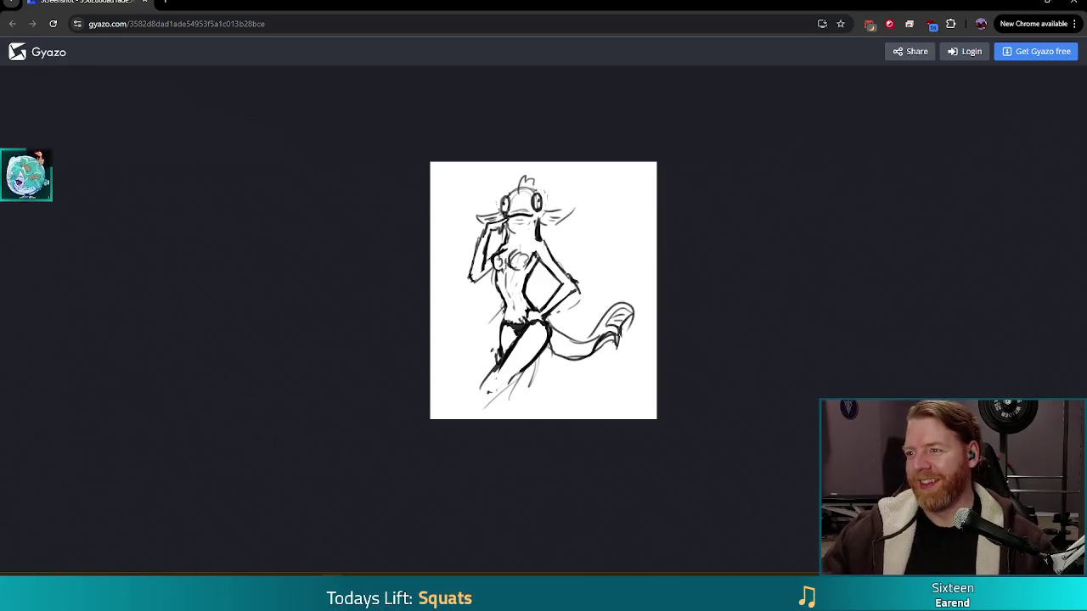
key("alt+Tab")
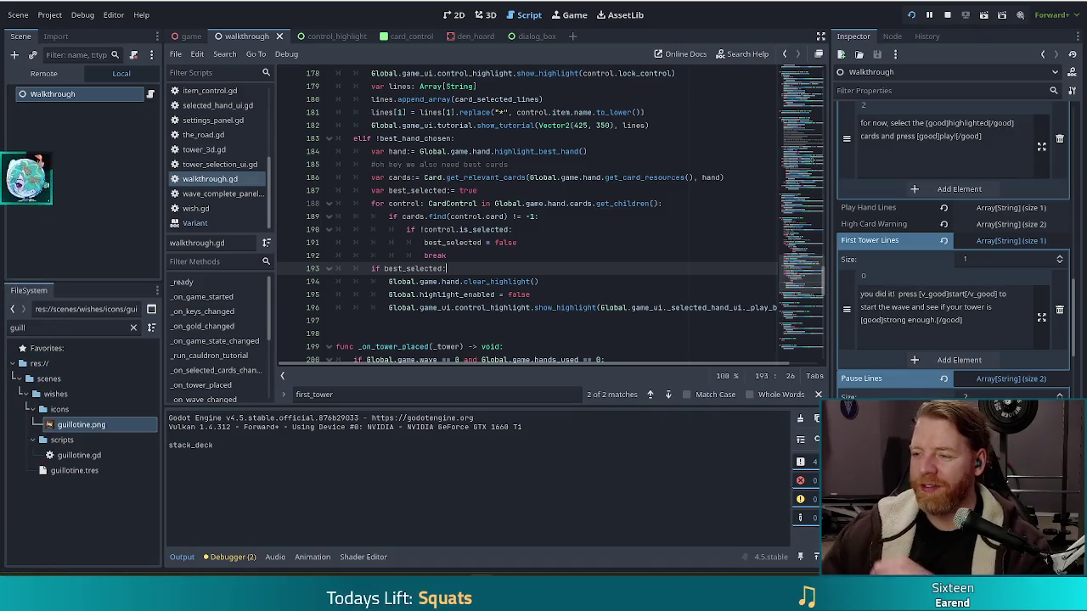
Add 'best_hand_chosen = true' under 'if best_selected:' in walkthrough.gd and save the script.
left_click(578, 282)
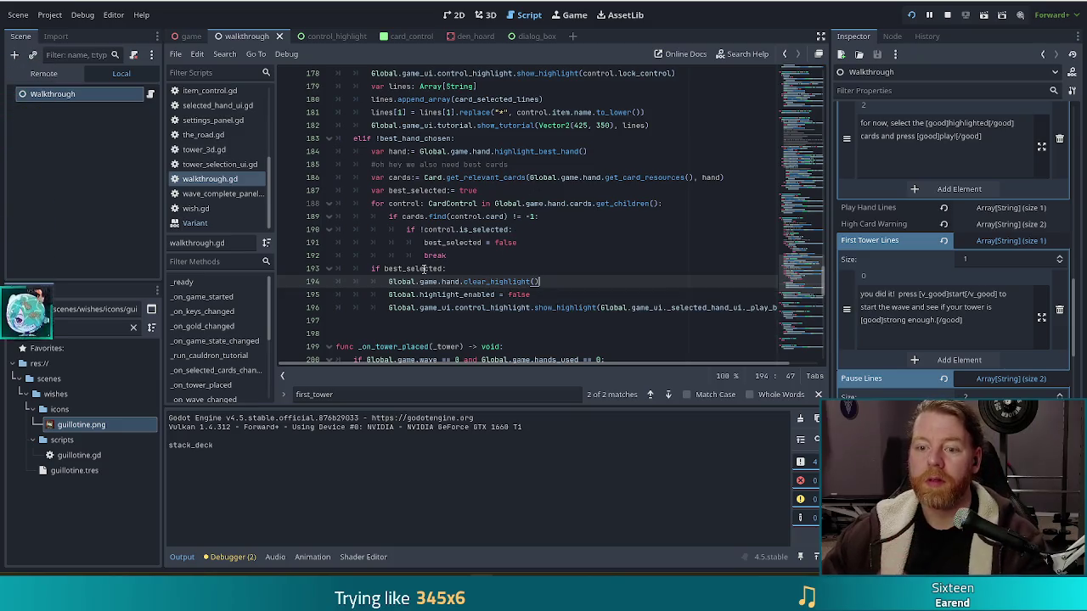
left_click(468, 271)
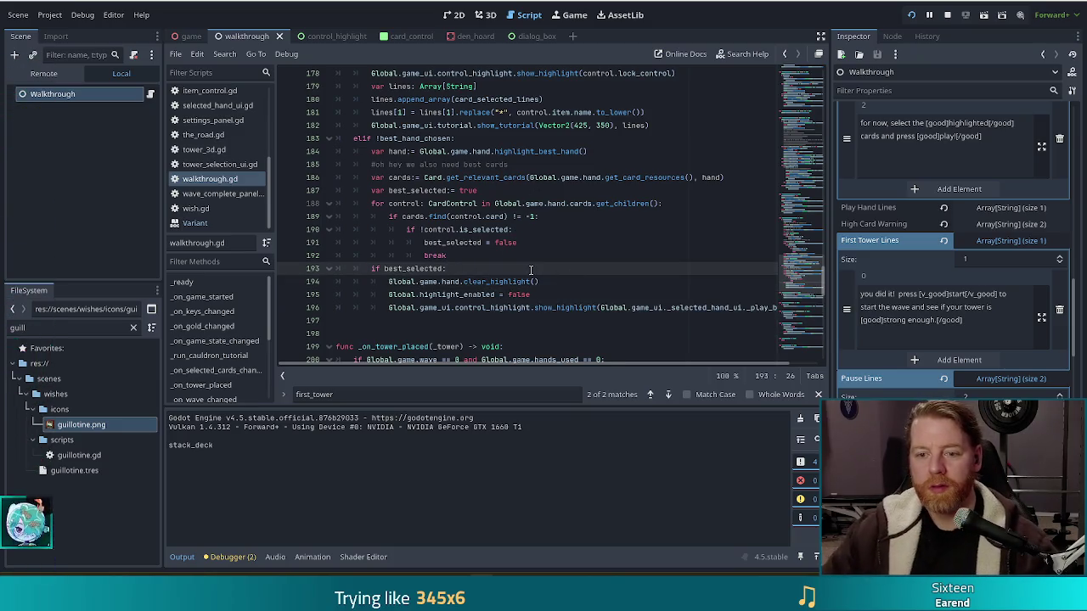
key("Return")
type("best_ha")
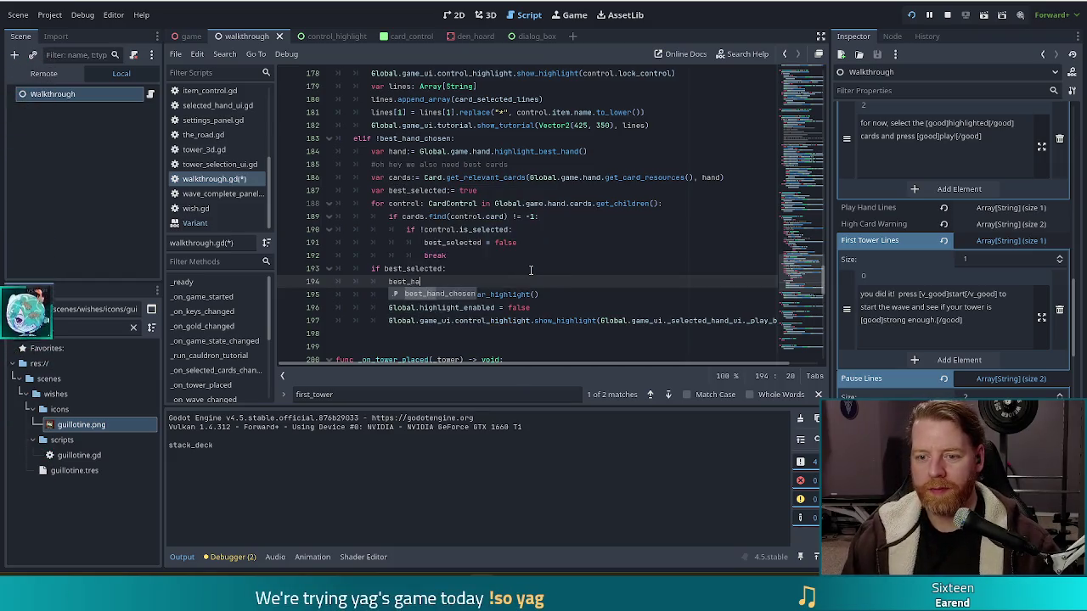
key("Return")
type("true")
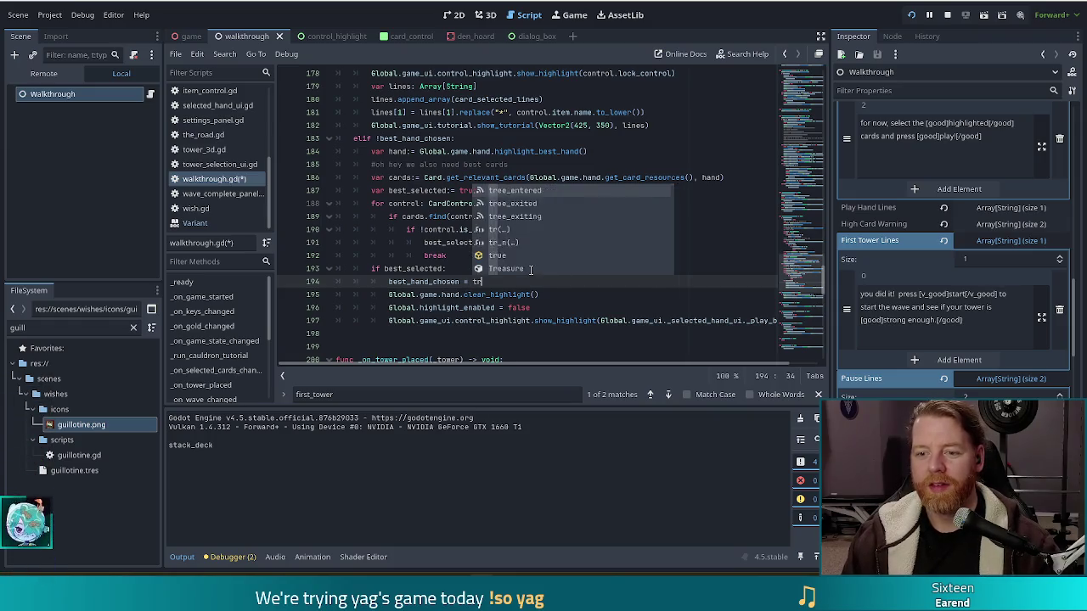
key("ctrl+s")
left_click(487, 193)
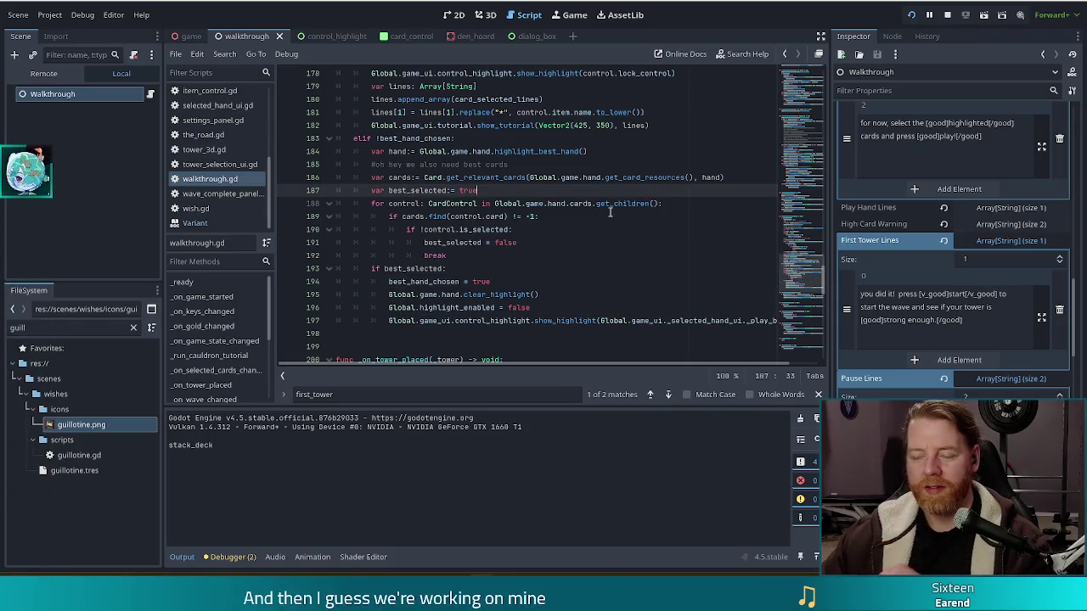
left_click(986, 318)
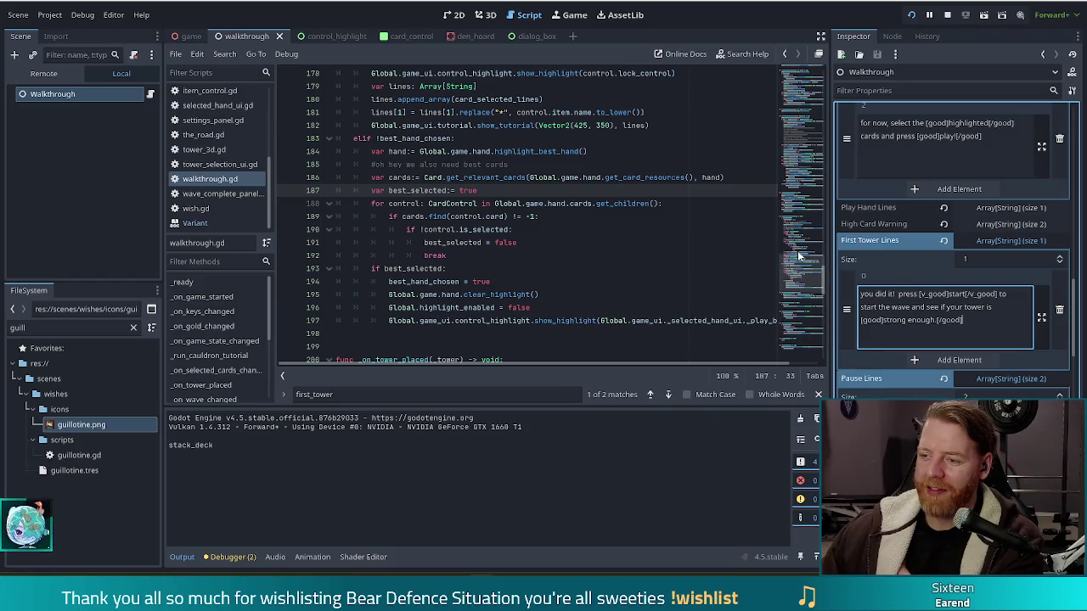
Review the best_selected declaration and loop on lines 187–188, then relaunch the game.
left_click(678, 205)
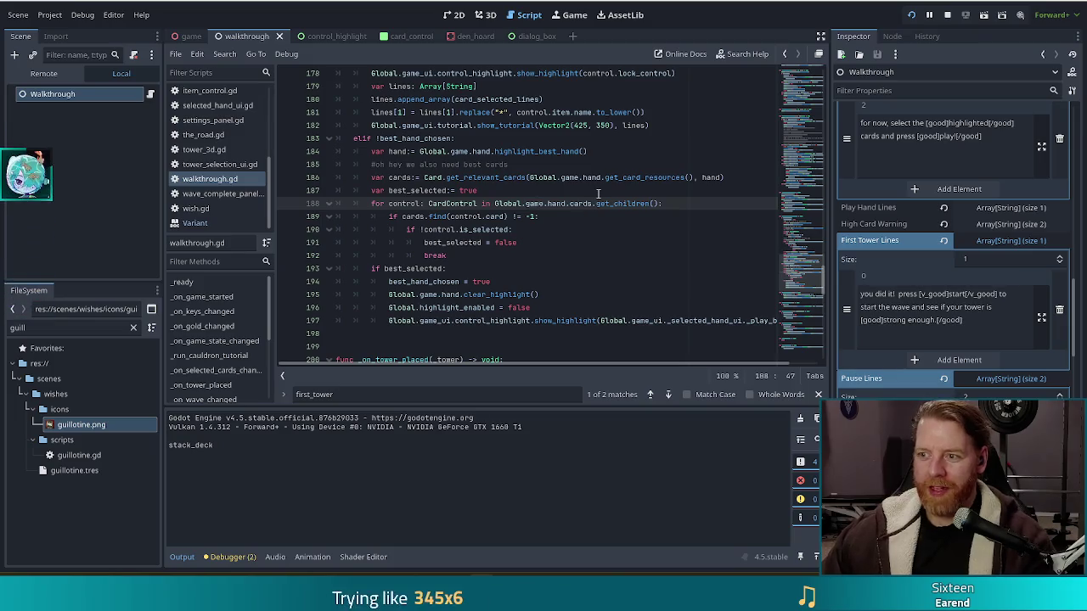
key("Left")
key("Left")
key("Left")
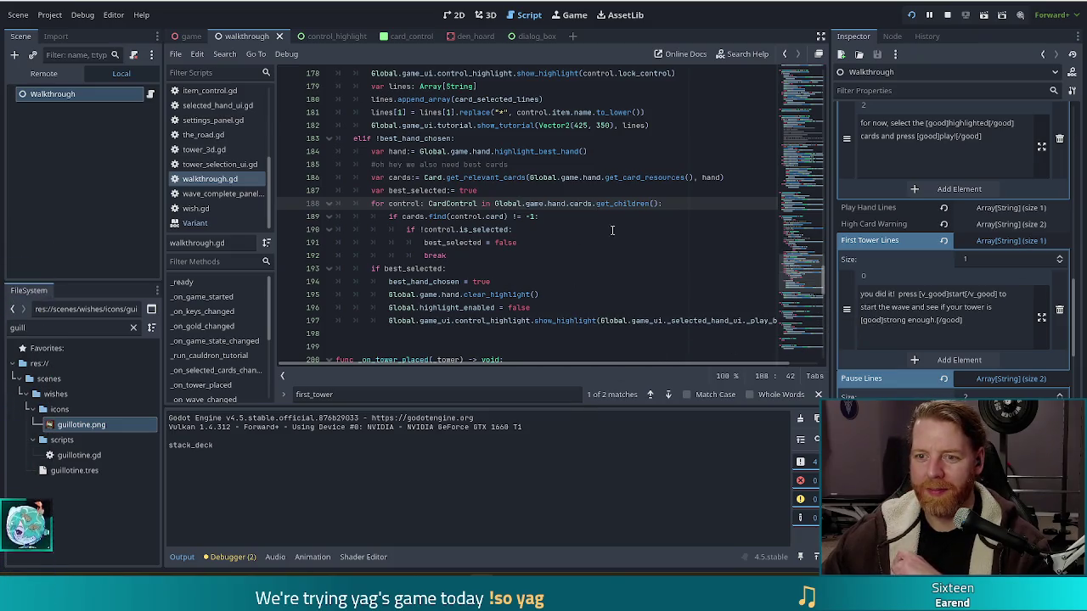
left_click(521, 194)
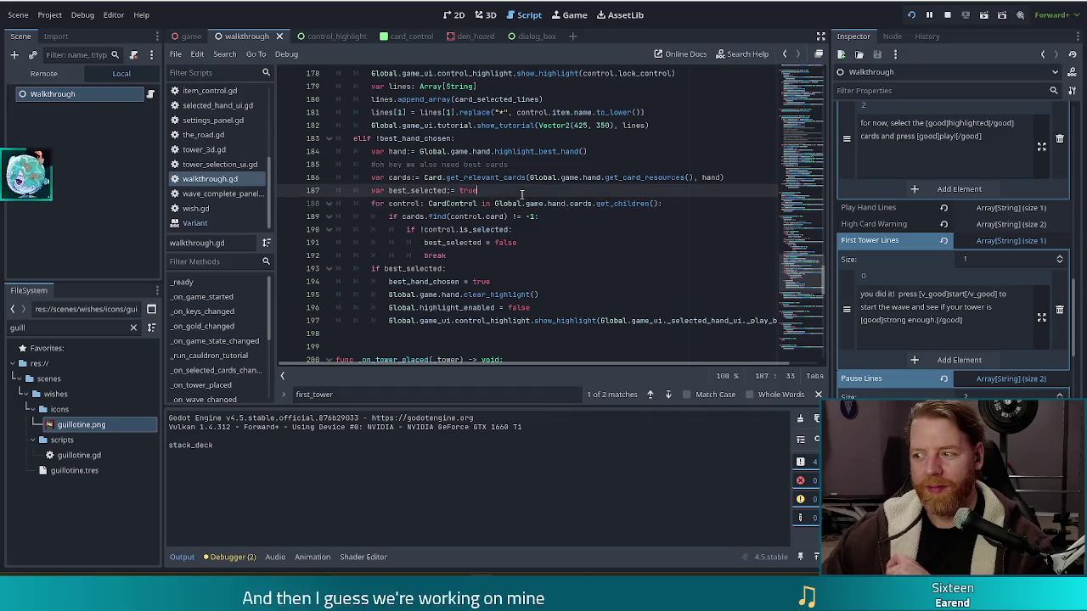
mouse_move(431, 159)
left_mouse_down()
mouse_move(475, 280)
mouse_move(497, 280)
left_mouse_up()
left_click(497, 229)
left_click(919, 307)
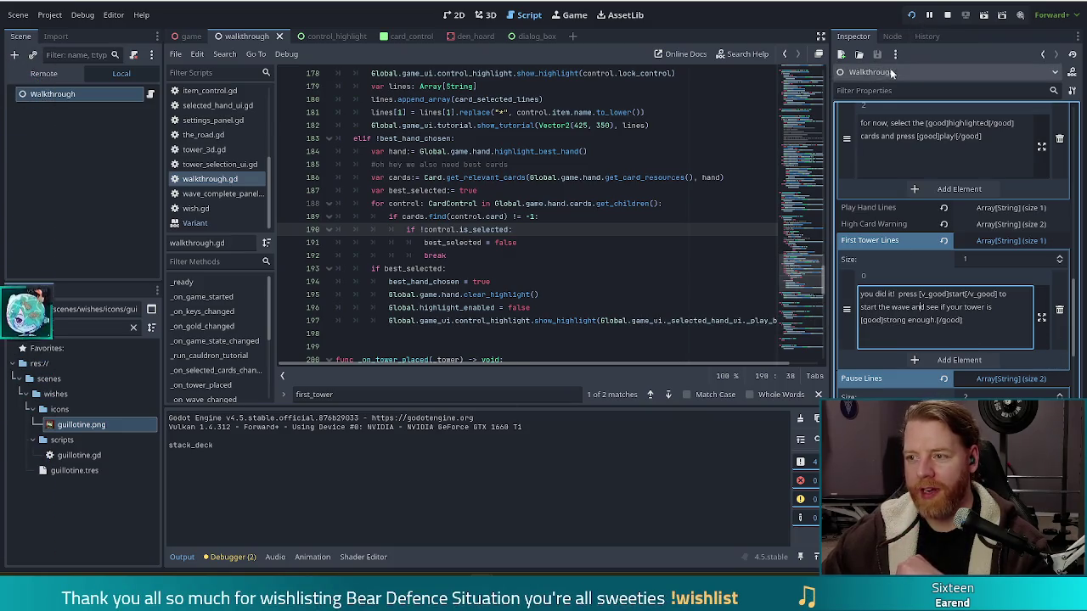
left_click(911, 15)
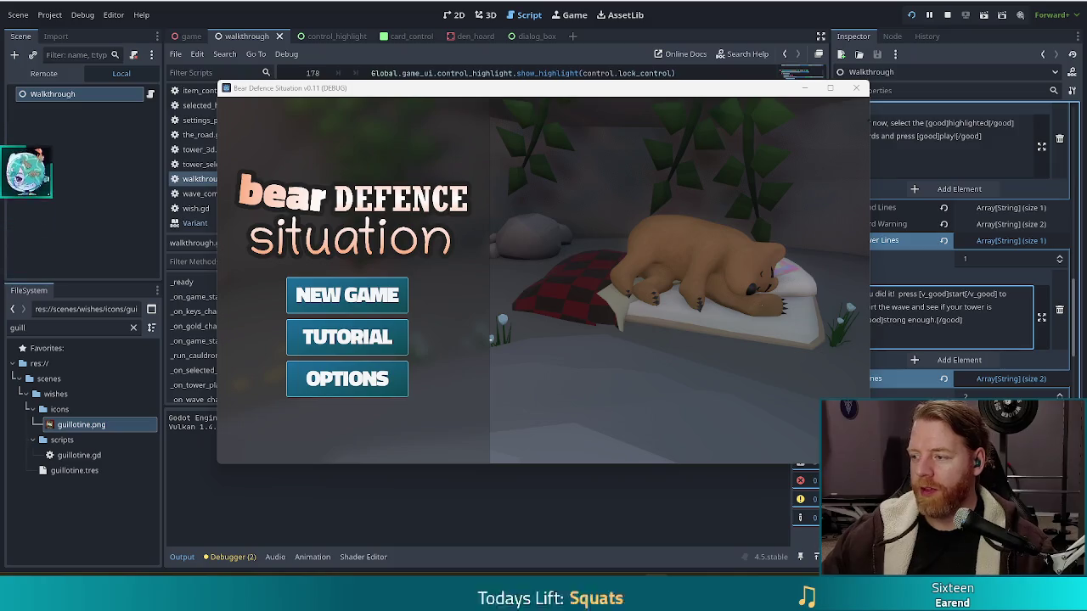
Start the Tutorial, advance the bear's dialogs, buy the Key for 5 gold, and pick the 8 of Fire card.
left_click(357, 350)
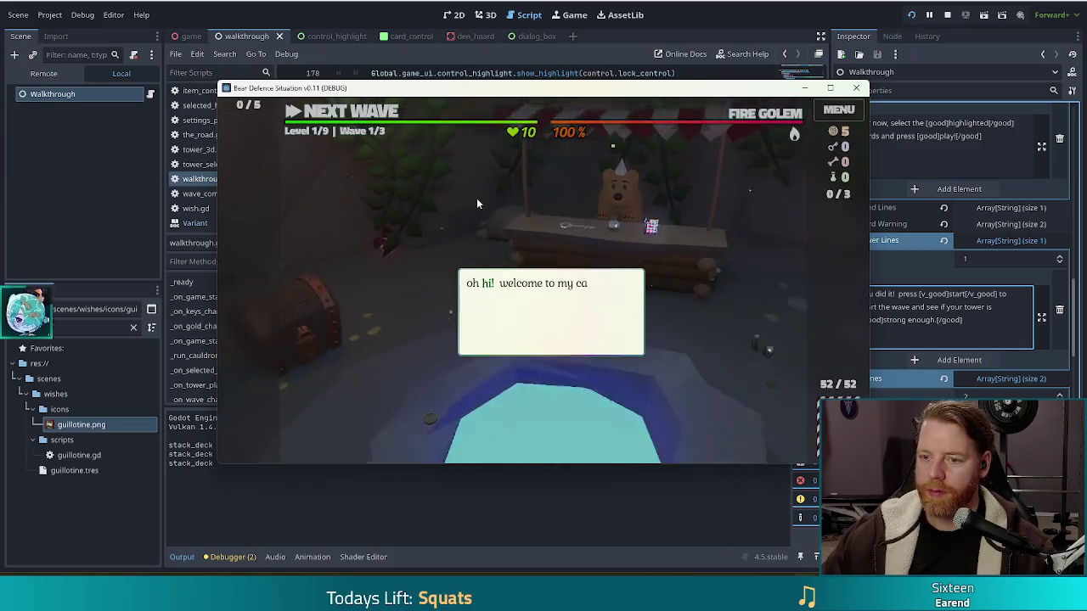
left_click(489, 204)
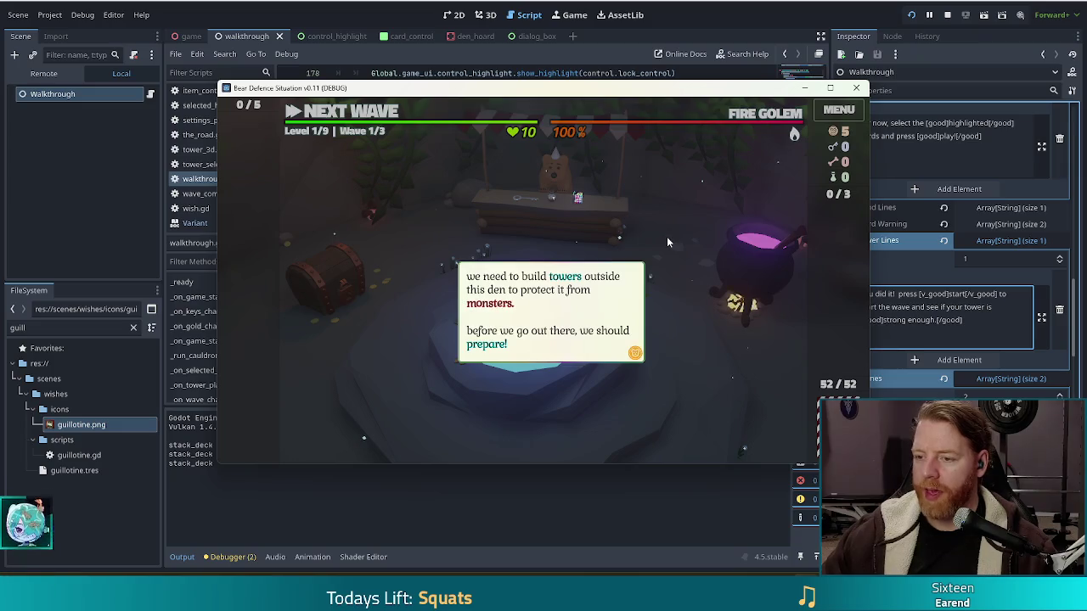
left_click(666, 236)
left_click(594, 242)
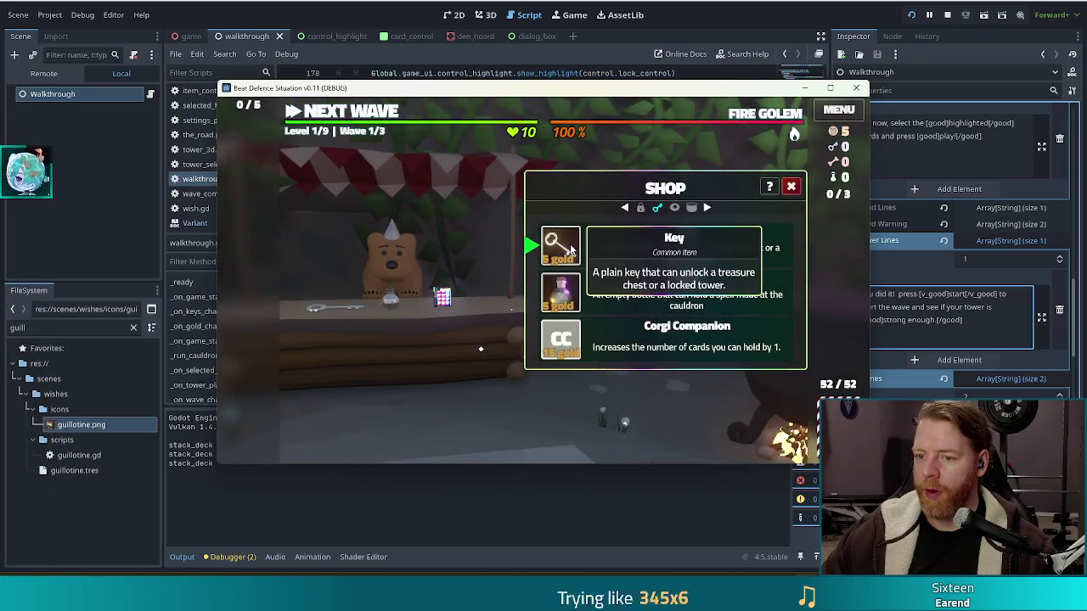
left_click(562, 245)
left_click(526, 313)
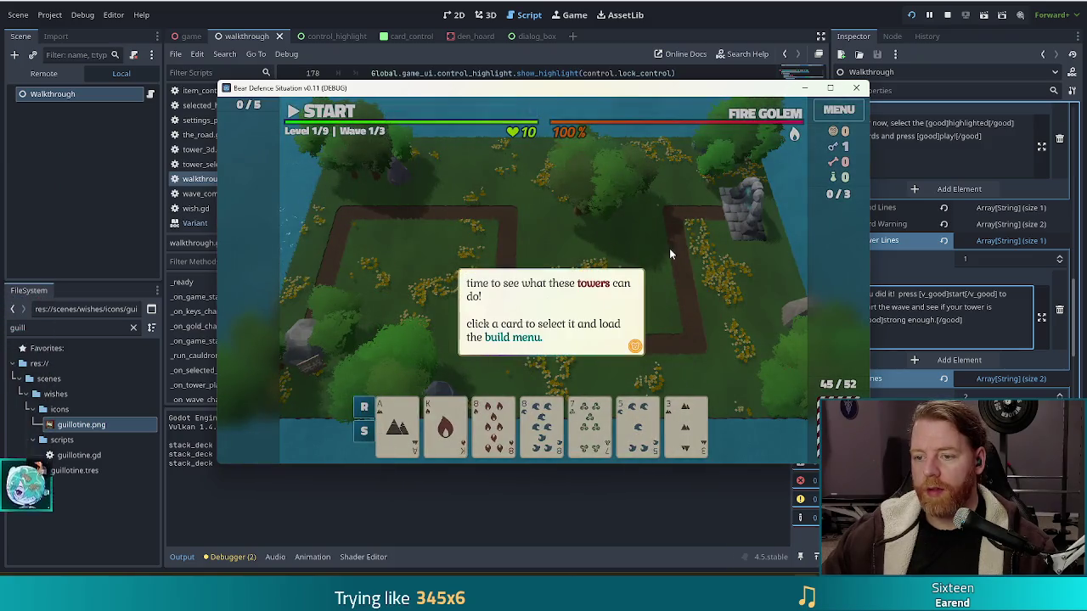
left_click(679, 276)
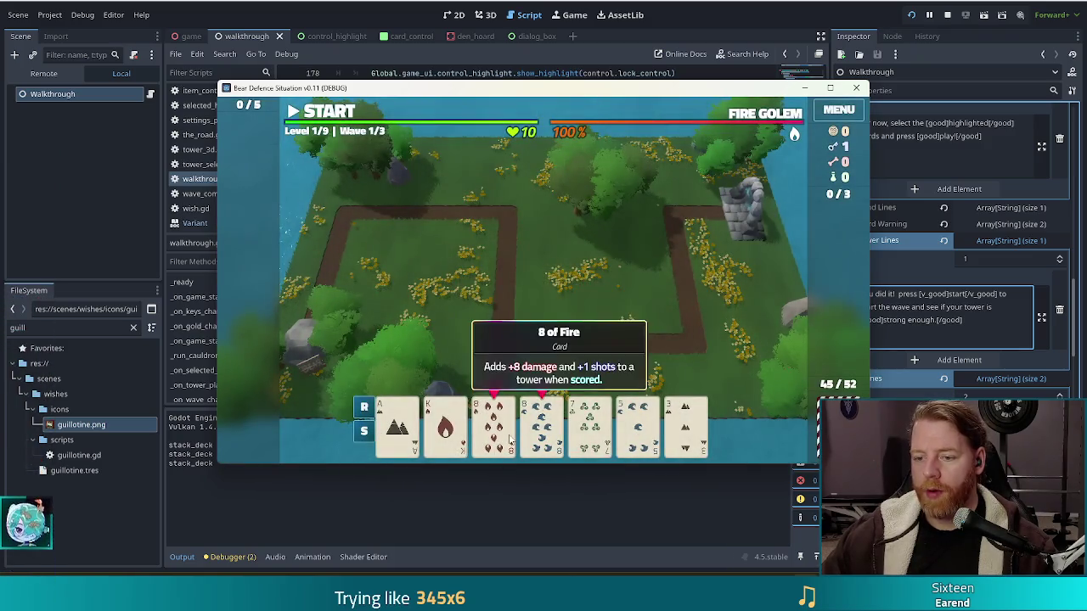
left_click(494, 424)
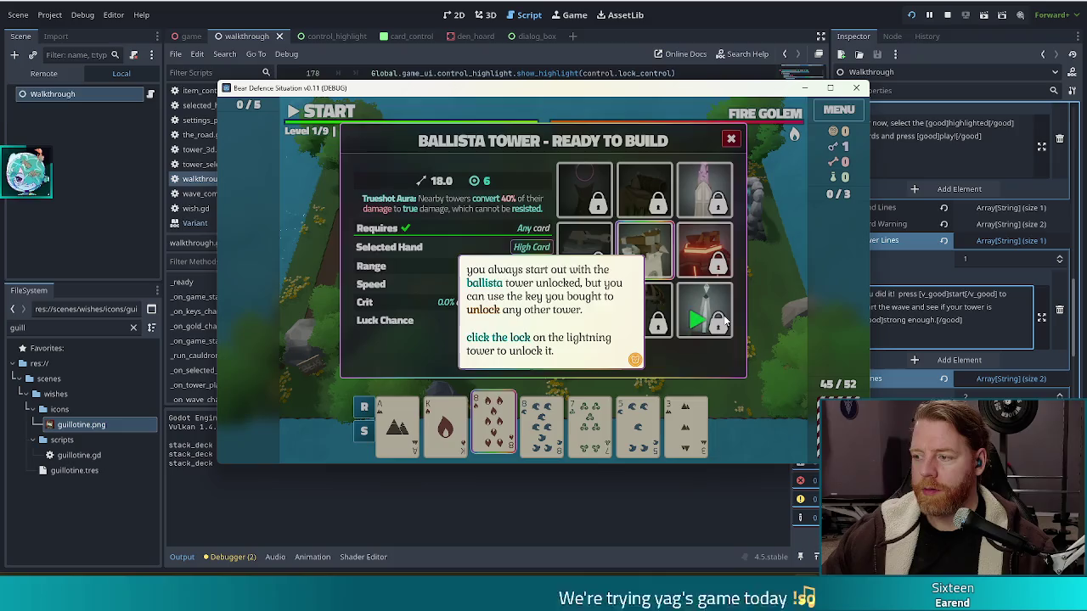